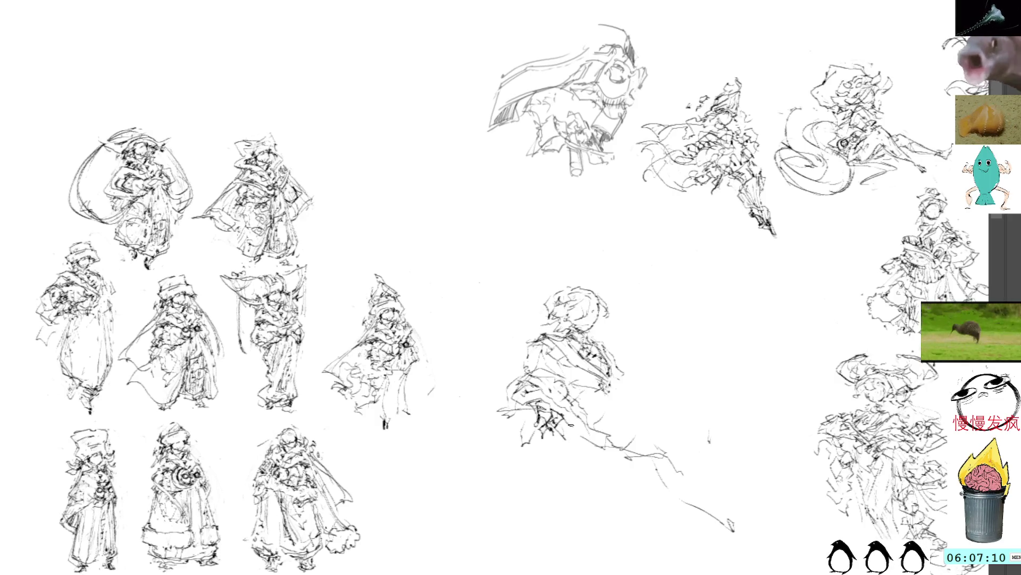
# Step: Darken the seated figure's lower strokes, add strokes along its left edge, then undo them
pyautogui.moveTo(570, 400)
pyautogui.mouseDown()
pyautogui.moveTo(610, 392)
pyautogui.moveTo(585, 393)
pyautogui.mouseUp()
pyautogui.moveTo(579, 406)
pyautogui.mouseDown()
pyautogui.moveTo(609, 393)
pyautogui.moveTo(584, 394)
pyautogui.moveTo(601, 399)
pyautogui.moveTo(590, 424)
pyautogui.moveTo(599, 431)
pyautogui.moveTo(583, 417)
pyautogui.mouseUp()
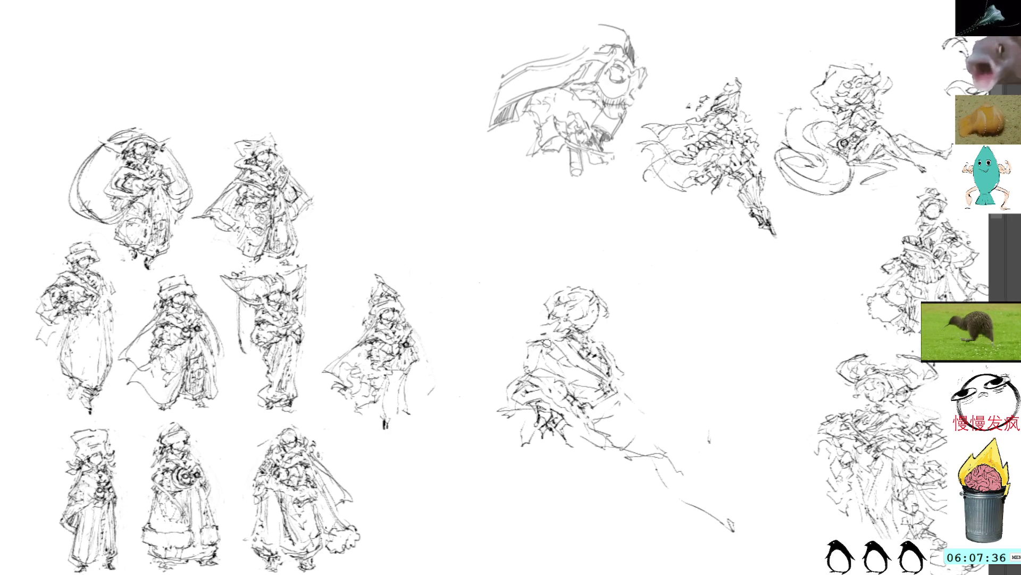
pyautogui.moveTo(532, 362); pyautogui.dragTo(523, 386)
pyautogui.moveTo(529, 340); pyautogui.dragTo(524, 367)
pyautogui.hotkey('ctrl', 'z')
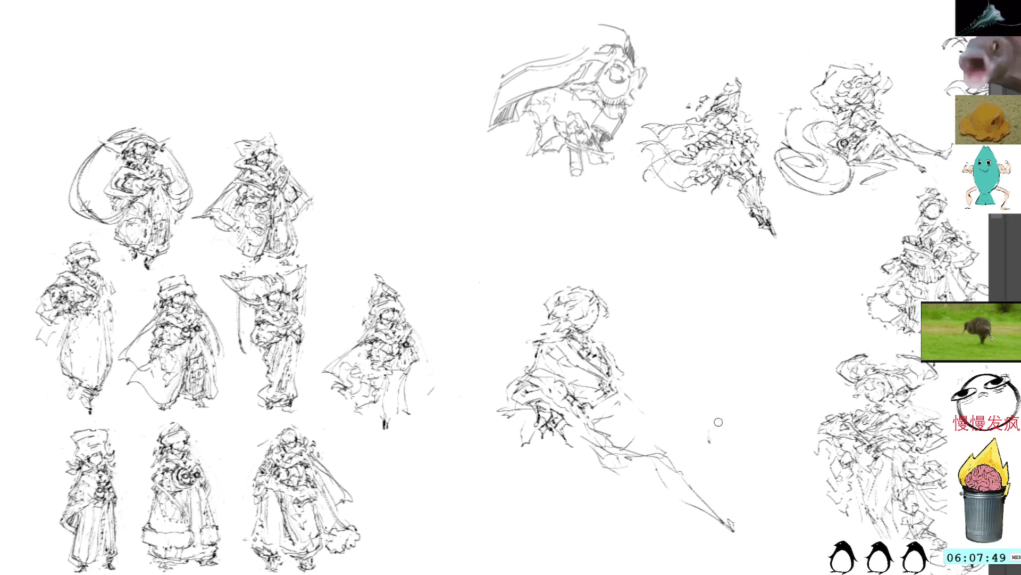
# Step: Sketch thigh, lower-leg and foot strokes to the lower right of the central figure
pyautogui.moveTo(662, 398)
pyautogui.mouseDown()
pyautogui.moveTo(692, 387)
pyautogui.moveTo(789, 532)
pyautogui.moveTo(780, 531)
pyautogui.mouseUp()
pyautogui.moveTo(606, 479); pyautogui.dragTo(634, 466)
pyautogui.moveTo(733, 532); pyautogui.dragTo(750, 556)
pyautogui.moveTo(772, 489); pyautogui.dragTo(804, 503)
pyautogui.moveTo(702, 428); pyautogui.dragTo(707, 425)
# Step: Lasso-select the leg strokes, deselect, and return to the pencil brush
pyautogui.press('l')
pyautogui.moveTo(691, 369)
pyautogui.mouseDown()
pyautogui.moveTo(652, 385)
pyautogui.moveTo(790, 542)
pyautogui.moveTo(821, 497)
pyautogui.mouseUp()
pyautogui.hotkey('ctrl', 'd')
pyautogui.press('b')
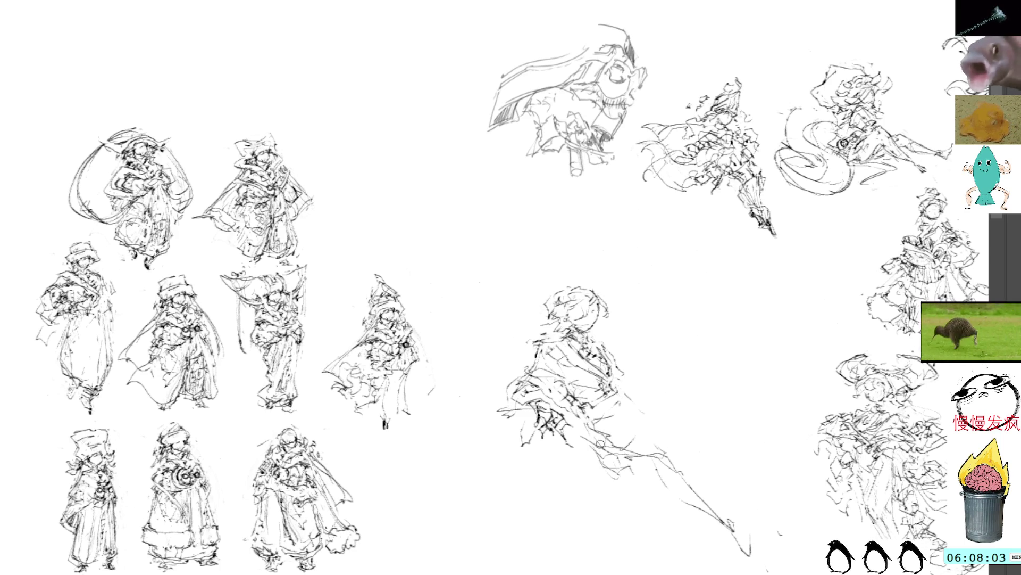
# Step: Extend the legs toward the bottom, darken the thigh line, and add a long curved leg stroke
pyautogui.moveTo(599, 447)
pyautogui.mouseDown()
pyautogui.moveTo(692, 450)
pyautogui.moveTo(753, 532)
pyautogui.mouseUp()
pyautogui.moveTo(674, 386)
pyautogui.mouseDown()
pyautogui.moveTo(707, 380)
pyautogui.moveTo(650, 442)
pyautogui.moveTo(644, 468)
pyautogui.moveTo(694, 393)
pyautogui.moveTo(645, 467)
pyautogui.mouseUp()
pyautogui.moveTo(688, 384)
pyautogui.mouseDown()
pyautogui.moveTo(705, 422)
pyautogui.moveTo(716, 372)
pyautogui.moveTo(733, 382)
pyautogui.moveTo(716, 404)
pyautogui.moveTo(708, 373)
pyautogui.mouseUp()
pyautogui.click(708, 374)
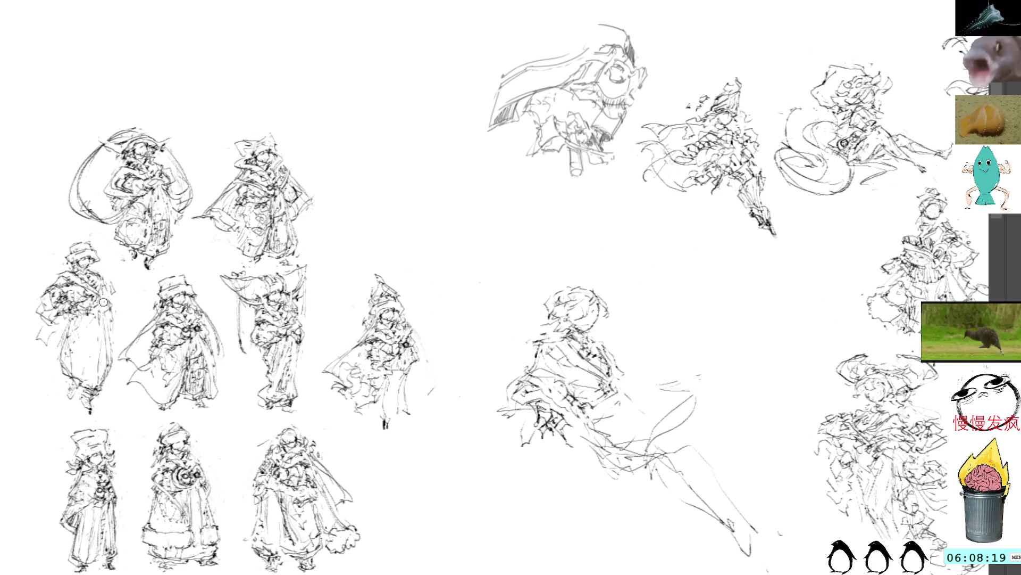
pyautogui.moveTo(685, 371)
pyautogui.mouseDown()
pyautogui.moveTo(645, 409)
pyautogui.moveTo(604, 421)
pyautogui.moveTo(694, 574)
pyautogui.moveTo(683, 385)
pyautogui.mouseUp()
# Step: Delete the selected leg strokes and the lasso-selected lower figure, then start a vertical robe line
pyautogui.press('Delete')
pyautogui.hotkey('ctrl', 'd')
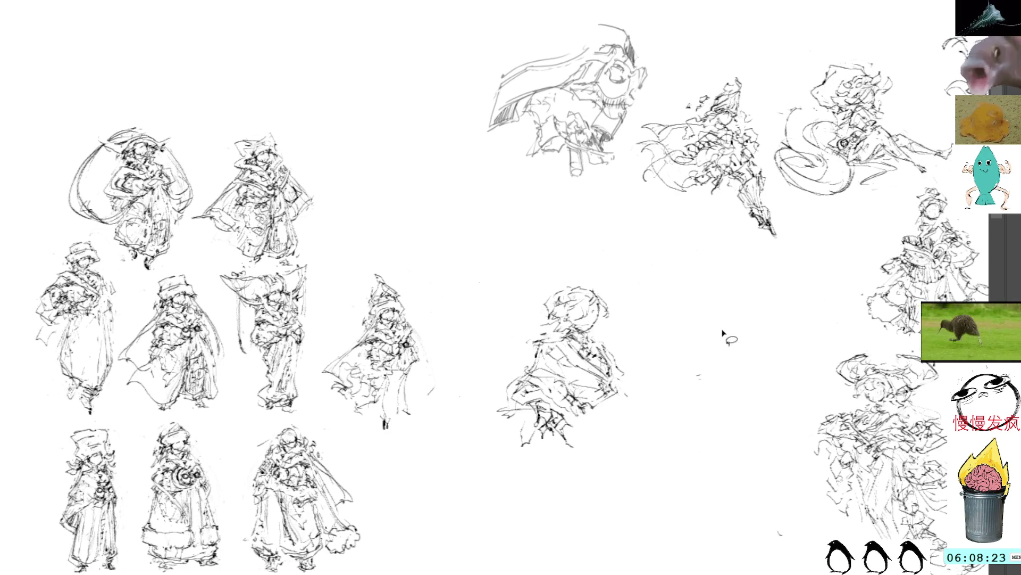
pyautogui.moveTo(564, 460)
pyautogui.mouseDown()
pyautogui.moveTo(578, 431)
pyautogui.moveTo(513, 425)
pyautogui.moveTo(556, 458)
pyautogui.mouseUp()
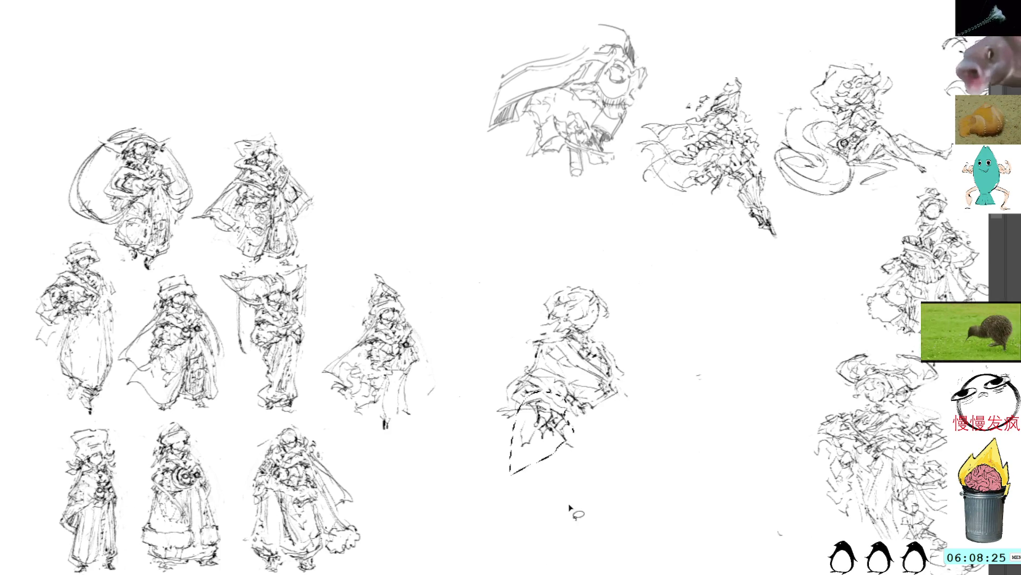
pyautogui.press('Delete')
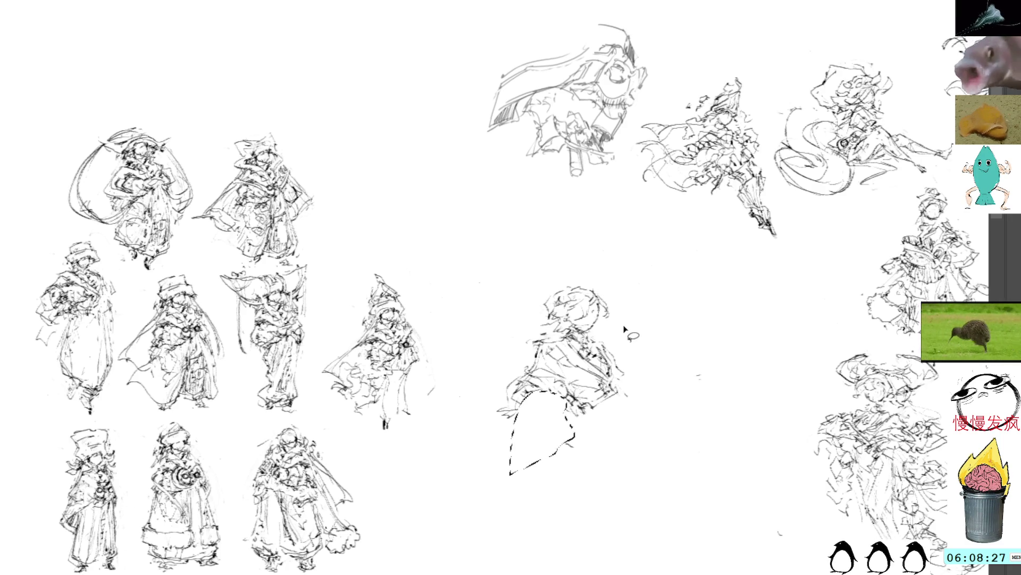
pyautogui.hotkey('ctrl', 'd')
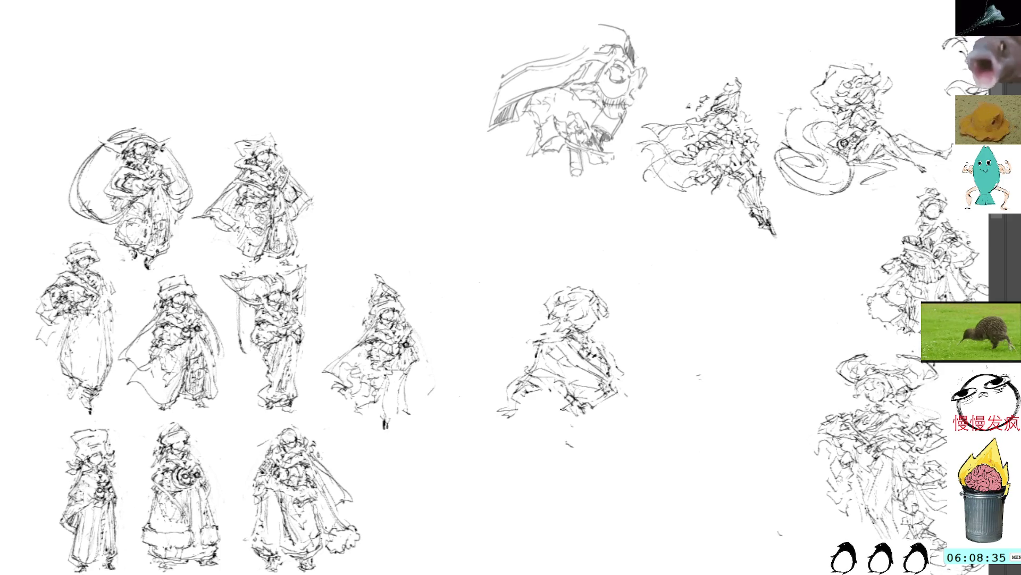
pyautogui.moveTo(551, 423); pyautogui.dragTo(543, 477)
# Step: Add another vertical robe line and refine the figure's left arm and hand
pyautogui.moveTo(618, 410); pyautogui.dragTo(627, 497)
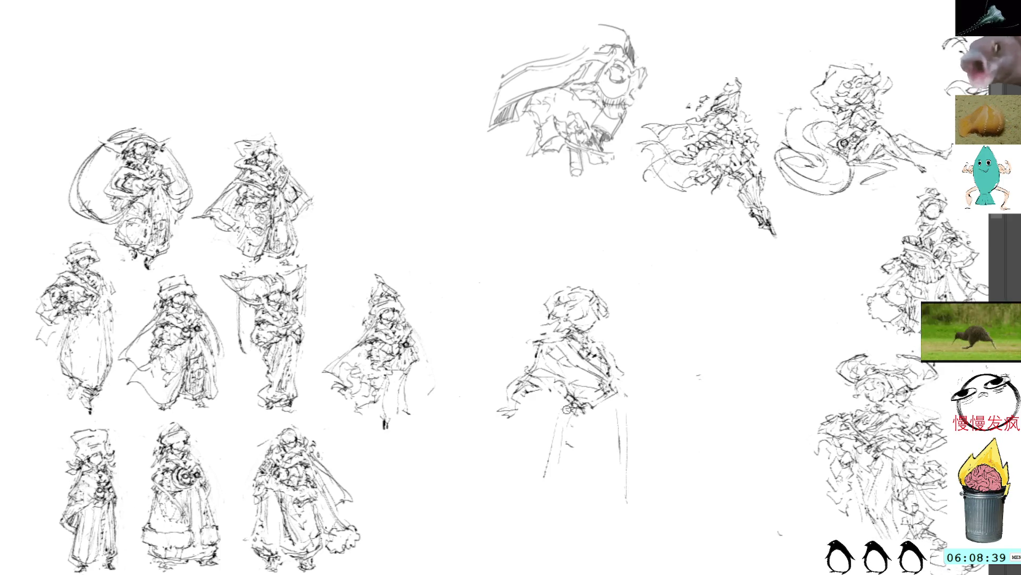
pyautogui.moveTo(524, 381); pyautogui.dragTo(513, 413)
pyautogui.moveTo(546, 379)
pyautogui.mouseDown()
pyautogui.moveTo(487, 402)
pyautogui.moveTo(480, 382)
pyautogui.moveTo(497, 417)
pyautogui.mouseUp()
pyautogui.moveTo(500, 376)
pyautogui.mouseDown()
pyautogui.moveTo(483, 401)
pyautogui.moveTo(531, 444)
pyautogui.moveTo(518, 430)
pyautogui.moveTo(524, 416)
pyautogui.moveTo(547, 451)
pyautogui.mouseUp()
# Step: Detail the figure's other hand and add strokes across the shoulder and chest
pyautogui.moveTo(581, 414)
pyautogui.mouseDown()
pyautogui.moveTo(576, 428)
pyautogui.moveTo(572, 418)
pyautogui.mouseUp()
pyautogui.moveTo(588, 400); pyautogui.dragTo(574, 418)
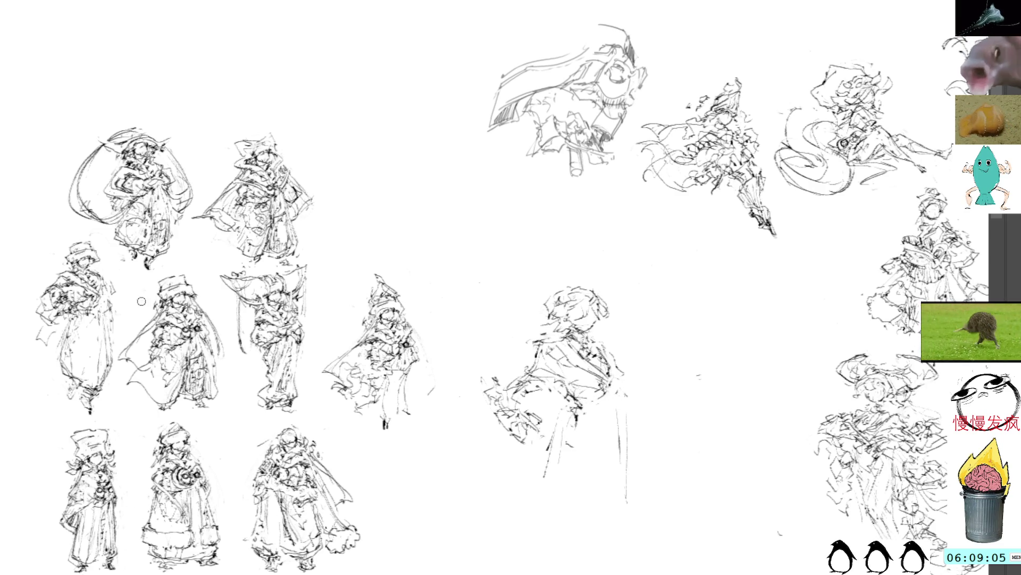
pyautogui.moveTo(539, 346)
pyautogui.mouseDown()
pyautogui.moveTo(528, 357)
pyautogui.moveTo(569, 369)
pyautogui.moveTo(531, 362)
pyautogui.moveTo(629, 407)
pyautogui.mouseUp()
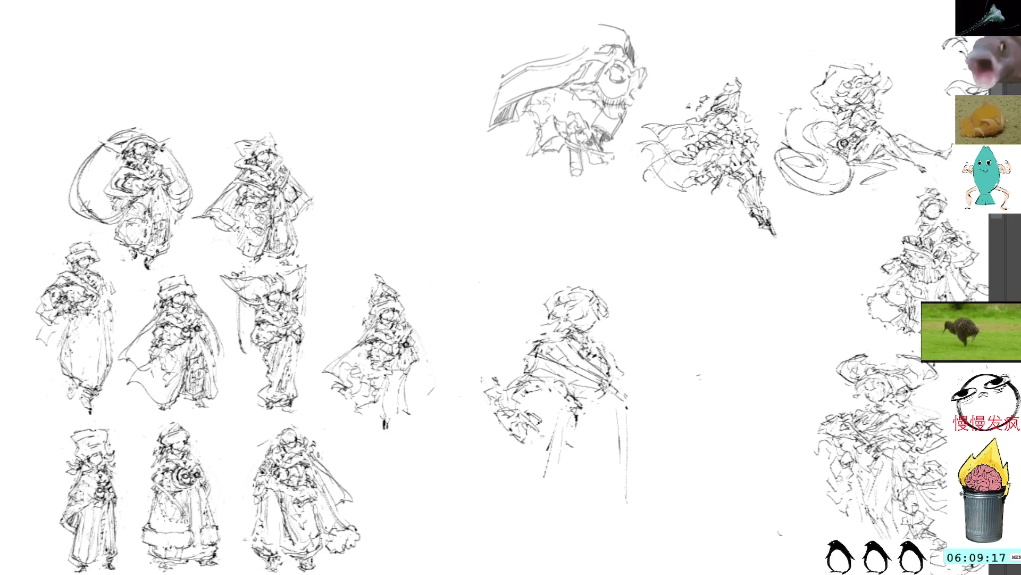
# Step: Draw a scalloped collar, a curved line left of the figure, and dark hatching on chest, shoulder and side
pyautogui.moveTo(595, 403); pyautogui.dragTo(620, 403)
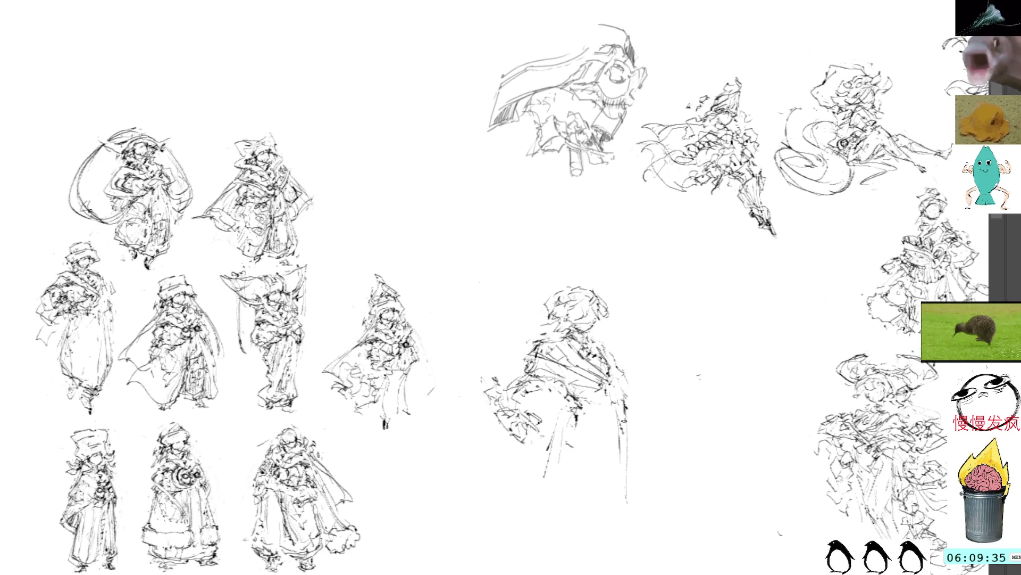
pyautogui.moveTo(500, 428); pyautogui.dragTo(490, 471)
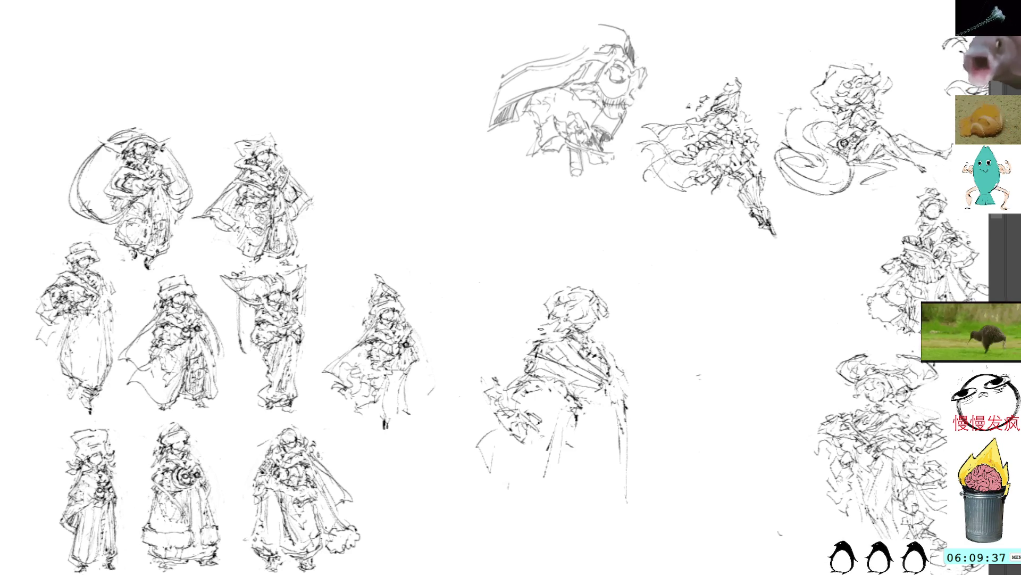
pyautogui.moveTo(547, 337); pyautogui.dragTo(548, 354)
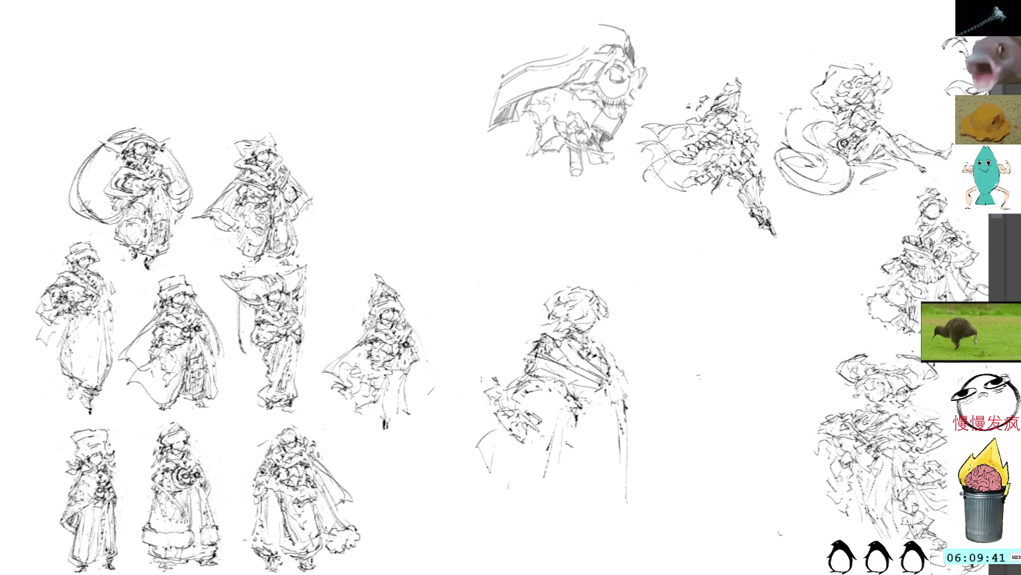
pyautogui.moveTo(543, 334)
pyautogui.mouseDown()
pyautogui.moveTo(570, 338)
pyautogui.moveTo(562, 336)
pyautogui.moveTo(574, 363)
pyautogui.moveTo(604, 374)
pyautogui.moveTo(626, 408)
pyautogui.mouseUp()
pyautogui.moveTo(602, 346); pyautogui.dragTo(615, 352)
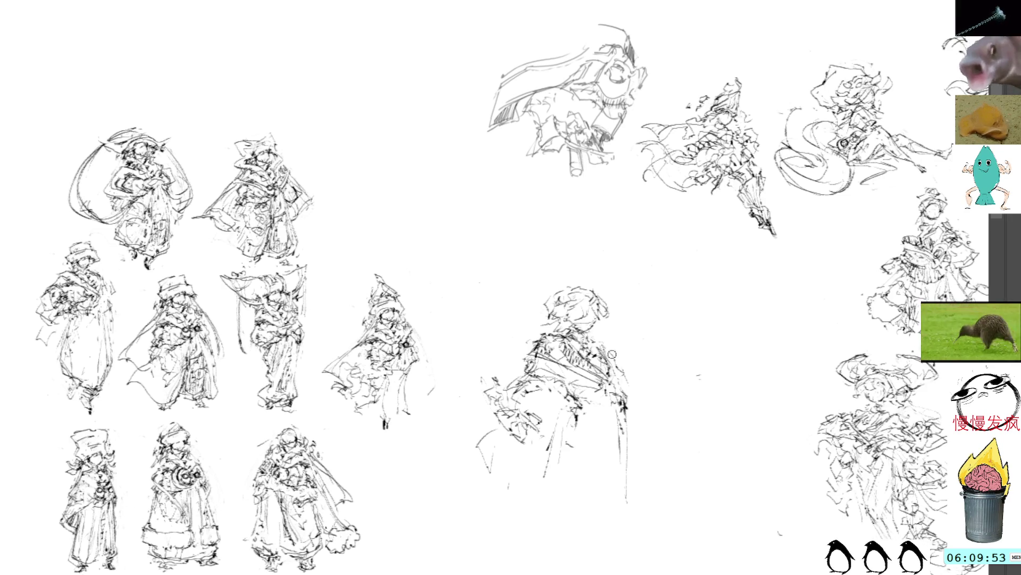
pyautogui.moveTo(607, 362); pyautogui.dragTo(617, 380)
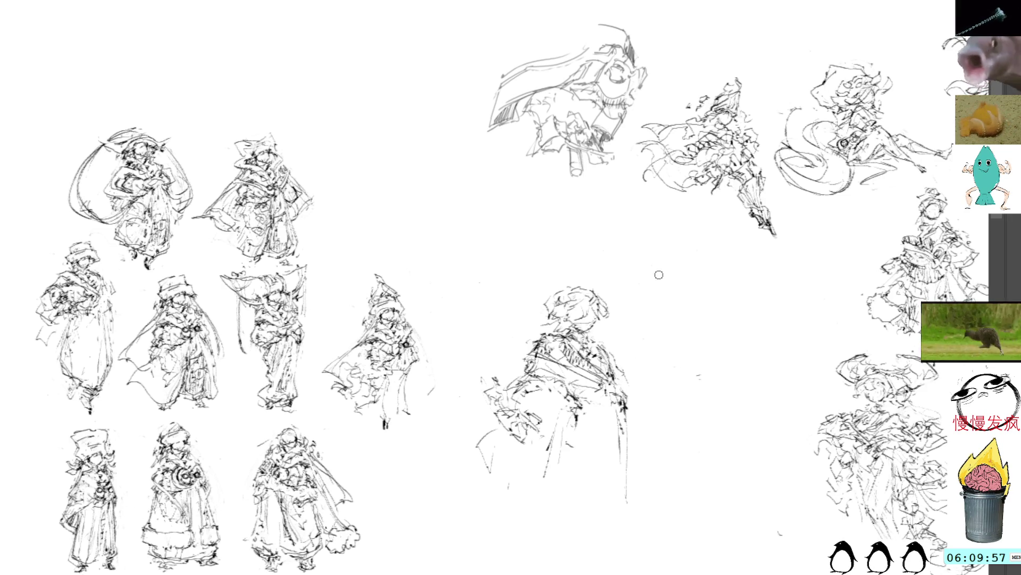
# Step: Handwrite 'brb' on the blank canvas right of the central figure's head
pyautogui.moveTo(666, 312)
pyautogui.mouseDown()
pyautogui.moveTo(676, 322)
pyautogui.moveTo(691, 312)
pyautogui.mouseUp()
pyautogui.moveTo(689, 305)
pyautogui.mouseDown()
pyautogui.moveTo(703, 315)
pyautogui.moveTo(703, 345)
pyautogui.mouseUp()
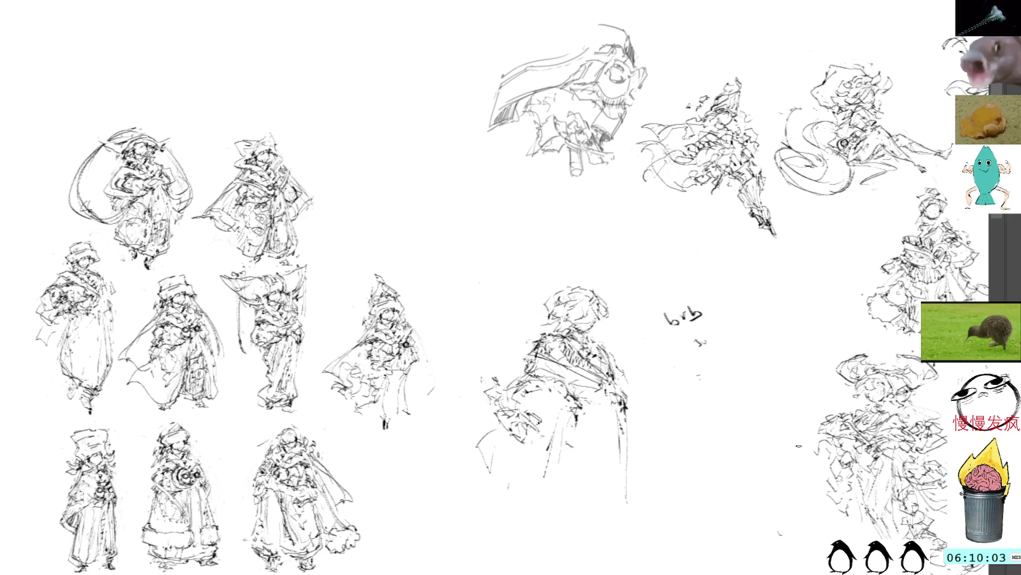
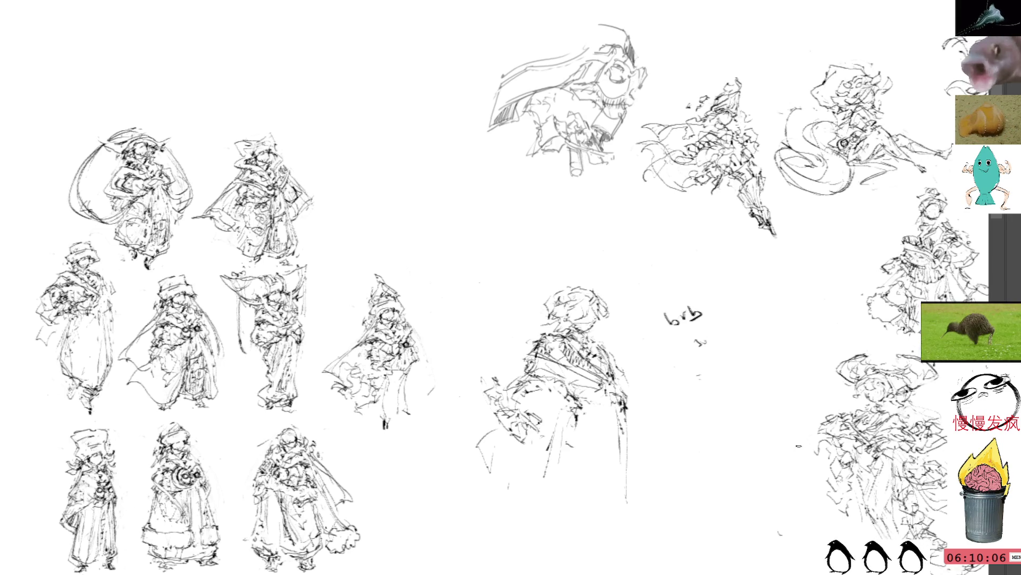
# Step: Erase the handwritten brb note from the canvas
pyautogui.moveTo(662, 272)
pyautogui.mouseDown()
pyautogui.moveTo(681, 375)
pyautogui.moveTo(663, 273)
pyautogui.mouseUp()
pyautogui.press('Delete')
pyautogui.hotkey('ctrl', 'd')
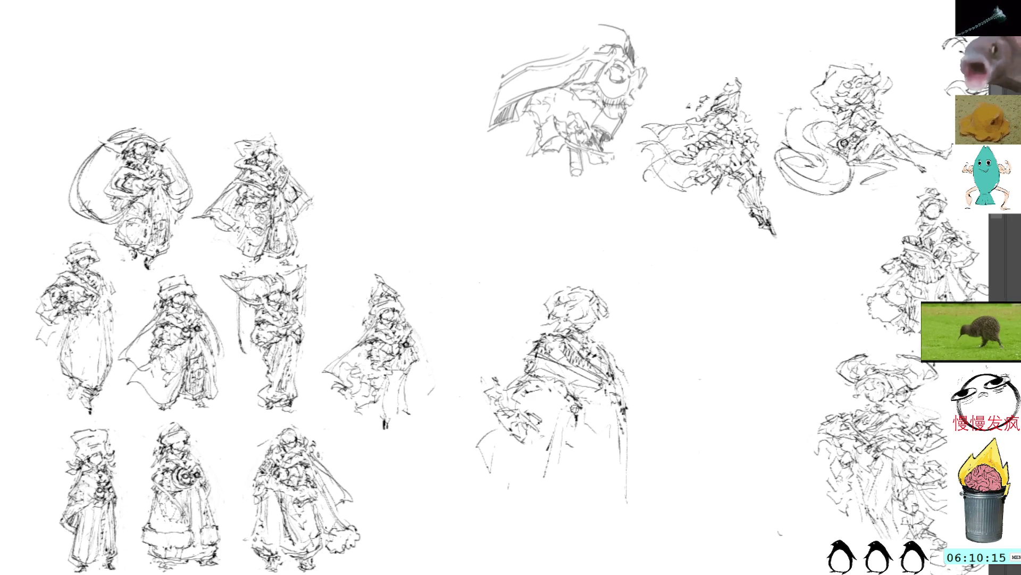
# Step: Draw three curved strokes on the central figure's lower left
pyautogui.moveTo(502, 413); pyautogui.dragTo(463, 478)
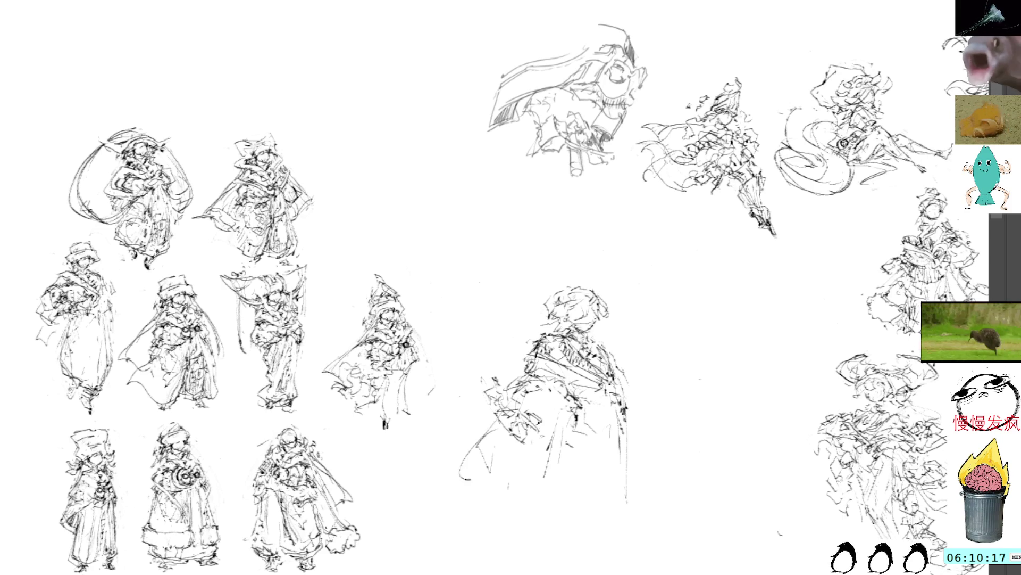
pyautogui.moveTo(494, 411)
pyautogui.mouseDown()
pyautogui.moveTo(462, 457)
pyautogui.moveTo(475, 460)
pyautogui.mouseUp()
pyautogui.moveTo(490, 448)
pyautogui.mouseDown()
pyautogui.moveTo(505, 450)
pyautogui.moveTo(511, 481)
pyautogui.mouseUp()
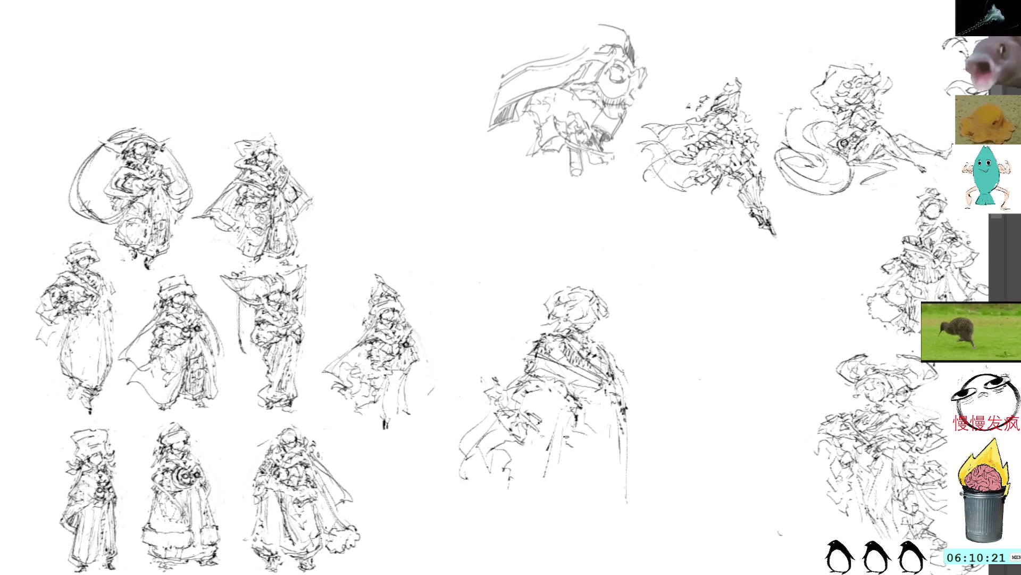
# Step: Shift the central figure up and to the right with a free transform
pyautogui.moveTo(653, 399); pyautogui.dragTo(640, 341)
pyautogui.moveTo(563, 202)
pyautogui.mouseDown()
pyautogui.moveTo(430, 405)
pyautogui.moveTo(633, 199)
pyautogui.mouseUp()
pyautogui.hotkey('ctrl', 't')
pyautogui.moveTo(639, 308)
pyautogui.mouseDown()
pyautogui.moveTo(684, 234)
pyautogui.moveTo(719, 336)
pyautogui.mouseUp()
pyautogui.press('Return')
pyautogui.hotkey('ctrl', 'd')
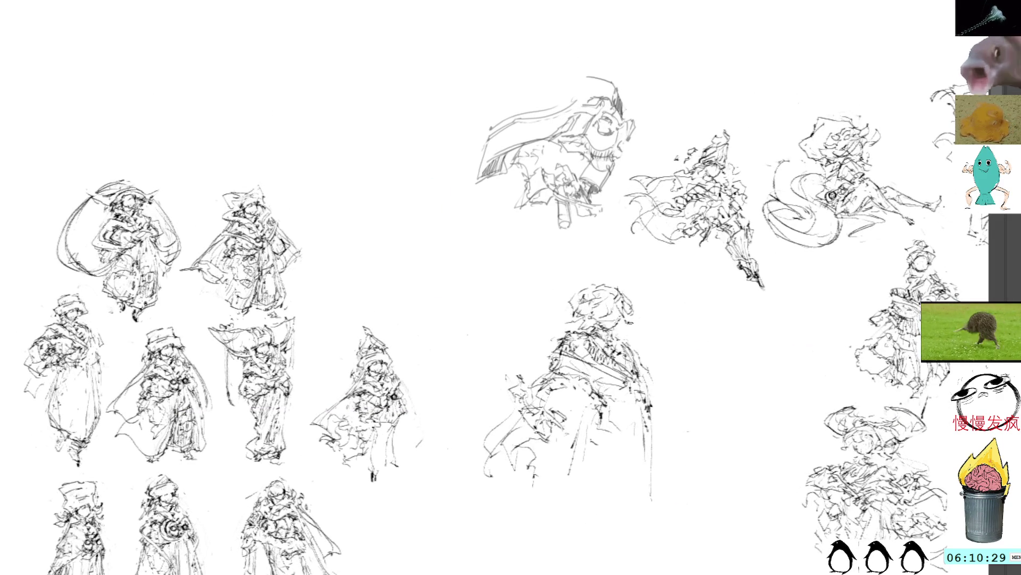
pyautogui.scroll(-1, 532, 373)
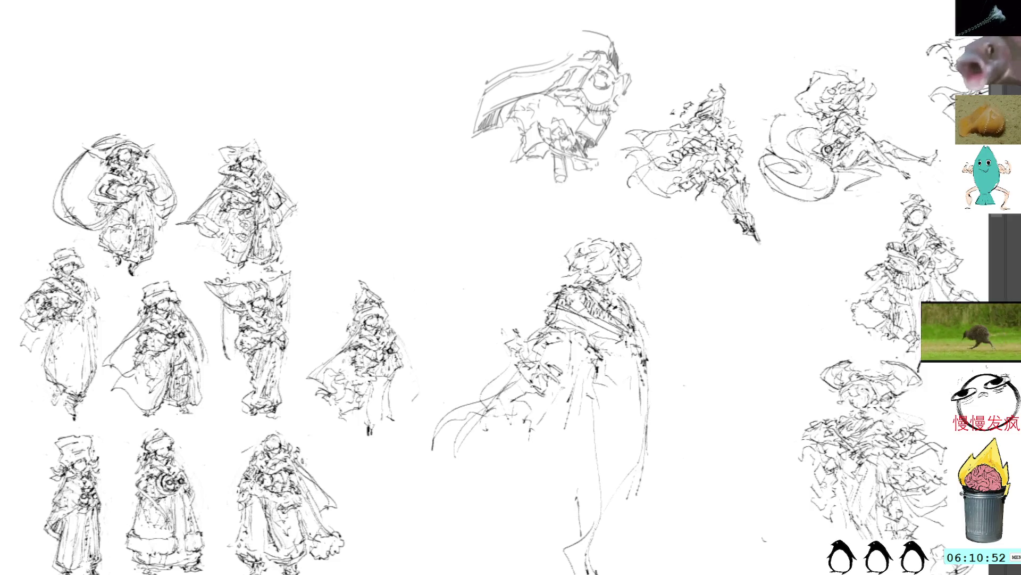
# Step: Sketch short strokes on the figure's right side, forming the right shoulder and arm
pyautogui.moveTo(646, 345); pyautogui.dragTo(677, 364)
pyautogui.moveTo(643, 322); pyautogui.dragTo(660, 352)
pyautogui.moveTo(655, 355); pyautogui.dragTo(662, 363)
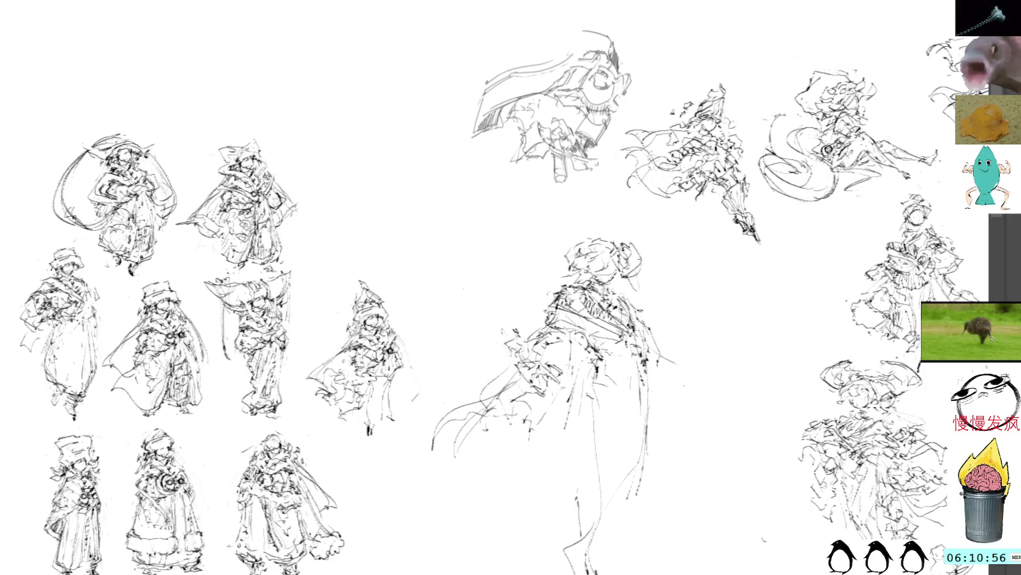
pyautogui.moveTo(653, 332)
pyautogui.mouseDown()
pyautogui.moveTo(681, 359)
pyautogui.moveTo(671, 341)
pyautogui.moveTo(649, 379)
pyautogui.moveTo(656, 387)
pyautogui.mouseUp()
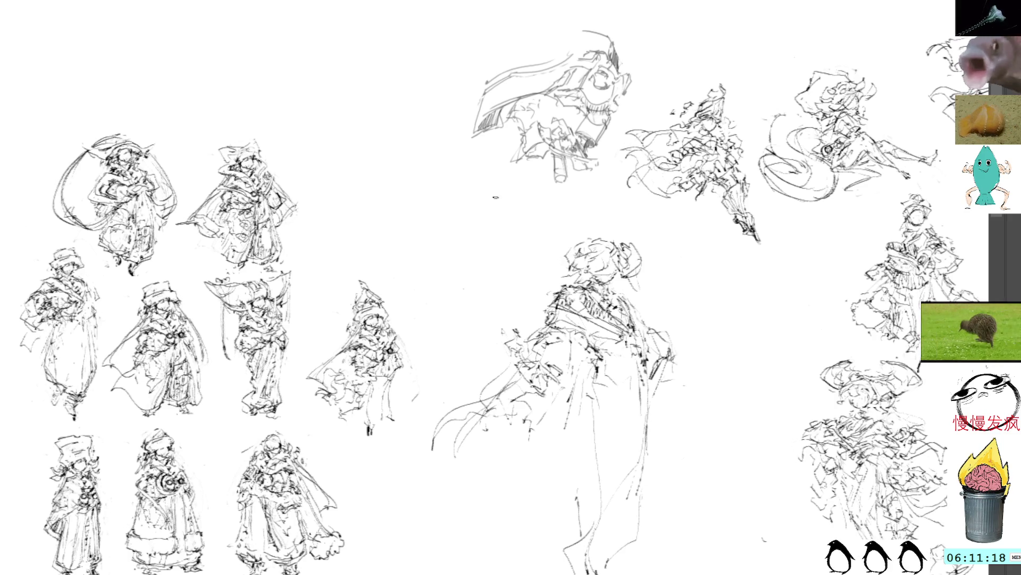
# Step: Draw the cloak's long curving edge down-left and close it with a bottom hem
pyautogui.moveTo(552, 441); pyautogui.dragTo(473, 546)
pyautogui.moveTo(519, 467)
pyautogui.mouseDown()
pyautogui.moveTo(462, 556)
pyautogui.moveTo(526, 569)
pyautogui.mouseUp()
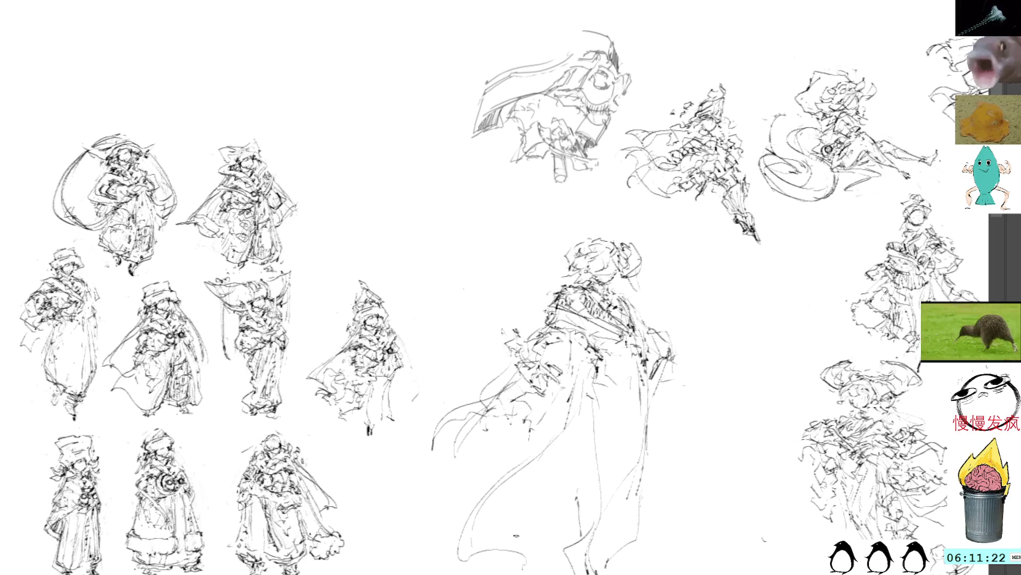
pyautogui.moveTo(485, 511); pyautogui.dragTo(468, 571)
pyautogui.moveTo(490, 559)
pyautogui.mouseDown()
pyautogui.moveTo(559, 571)
pyautogui.moveTo(549, 574)
pyautogui.mouseUp()
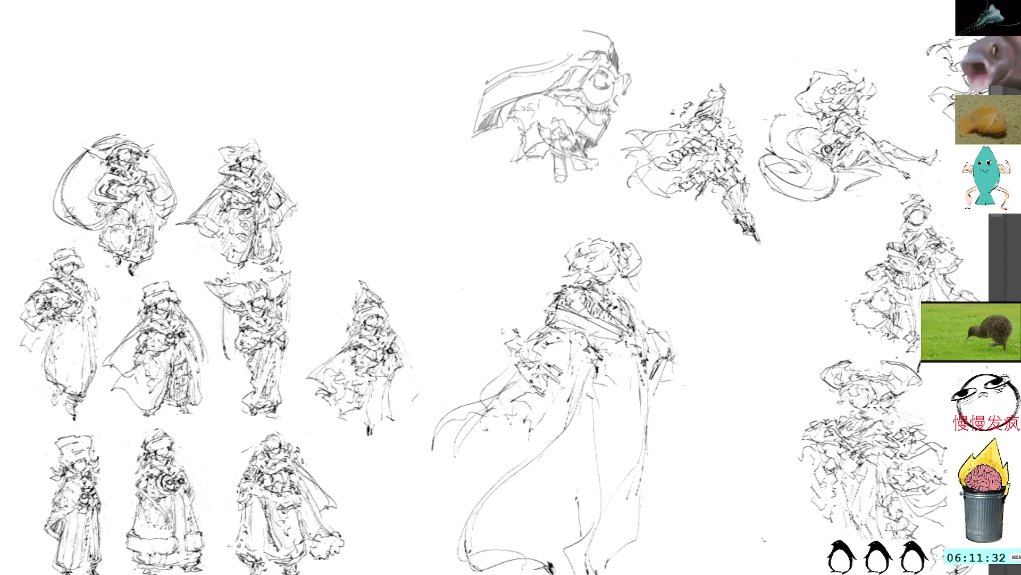
# Step: Hatch across the robe and run long lines along its left edge
pyautogui.moveTo(561, 398)
pyautogui.mouseDown()
pyautogui.moveTo(534, 434)
pyautogui.moveTo(544, 432)
pyautogui.mouseUp()
pyautogui.moveTo(550, 429)
pyautogui.mouseDown()
pyautogui.moveTo(495, 438)
pyautogui.moveTo(467, 478)
pyautogui.mouseUp()
pyautogui.moveTo(495, 475); pyautogui.dragTo(488, 487)
pyautogui.moveTo(548, 431)
pyautogui.mouseDown()
pyautogui.moveTo(509, 457)
pyautogui.moveTo(531, 446)
pyautogui.moveTo(511, 430)
pyautogui.mouseUp()
pyautogui.moveTo(509, 431)
pyautogui.mouseDown()
pyautogui.moveTo(468, 458)
pyautogui.moveTo(394, 540)
pyautogui.mouseUp()
pyautogui.moveTo(478, 439); pyautogui.dragTo(407, 512)
pyautogui.moveTo(467, 468)
pyautogui.mouseDown()
pyautogui.moveTo(416, 497)
pyautogui.moveTo(479, 496)
pyautogui.moveTo(508, 458)
pyautogui.moveTo(496, 510)
pyautogui.mouseUp()
pyautogui.moveTo(519, 469)
pyautogui.mouseDown()
pyautogui.moveTo(544, 459)
pyautogui.moveTo(539, 488)
pyautogui.mouseUp()
pyautogui.moveTo(556, 441)
pyautogui.mouseDown()
pyautogui.moveTo(550, 457)
pyautogui.moveTo(456, 460)
pyautogui.mouseUp()
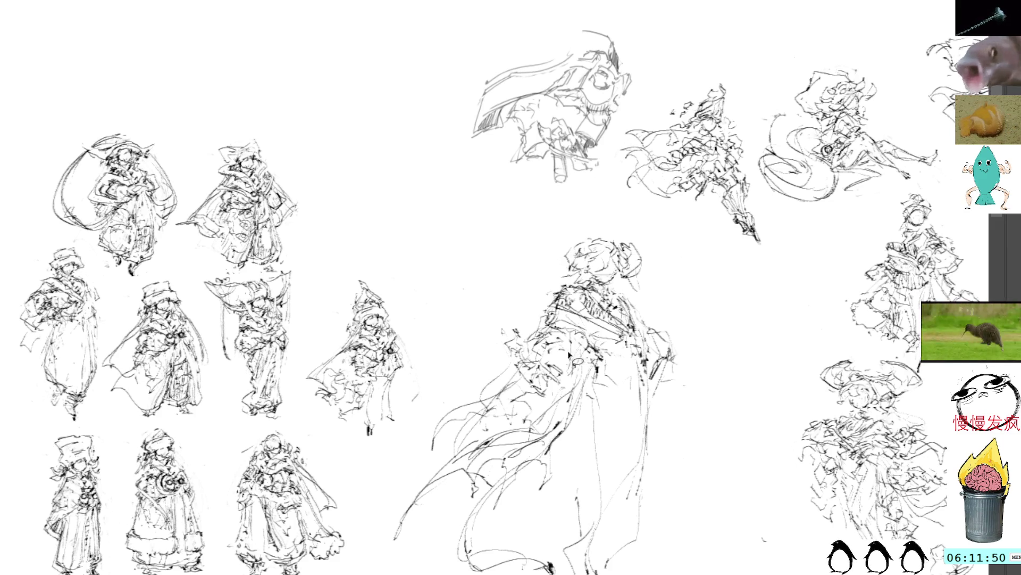
# Step: Draw diagonal torso strokes and dark marks on the figure's chest
pyautogui.moveTo(562, 375)
pyautogui.mouseDown()
pyautogui.moveTo(484, 414)
pyautogui.moveTo(585, 381)
pyautogui.moveTo(529, 387)
pyautogui.mouseUp()
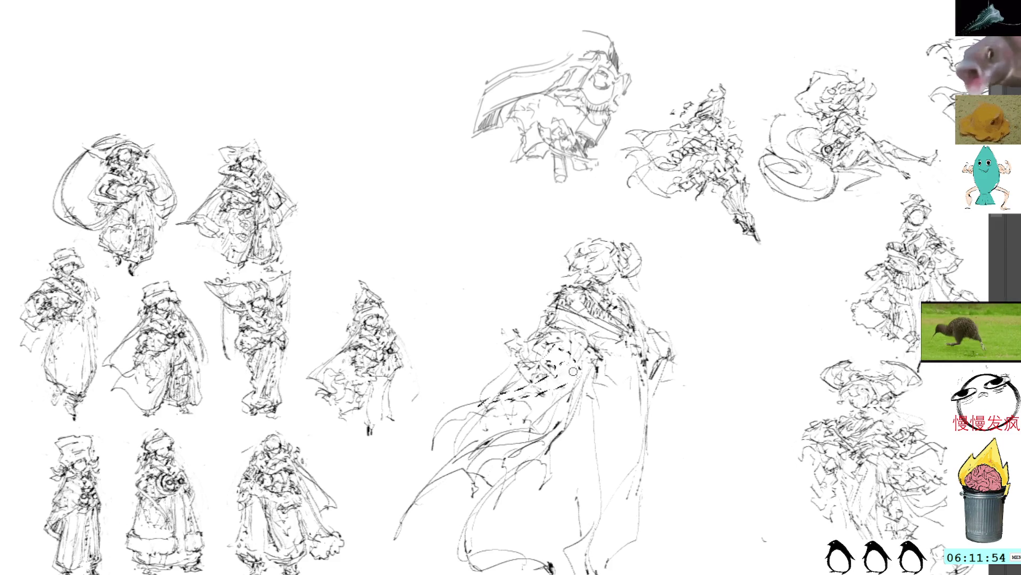
pyautogui.moveTo(577, 354); pyautogui.dragTo(481, 399)
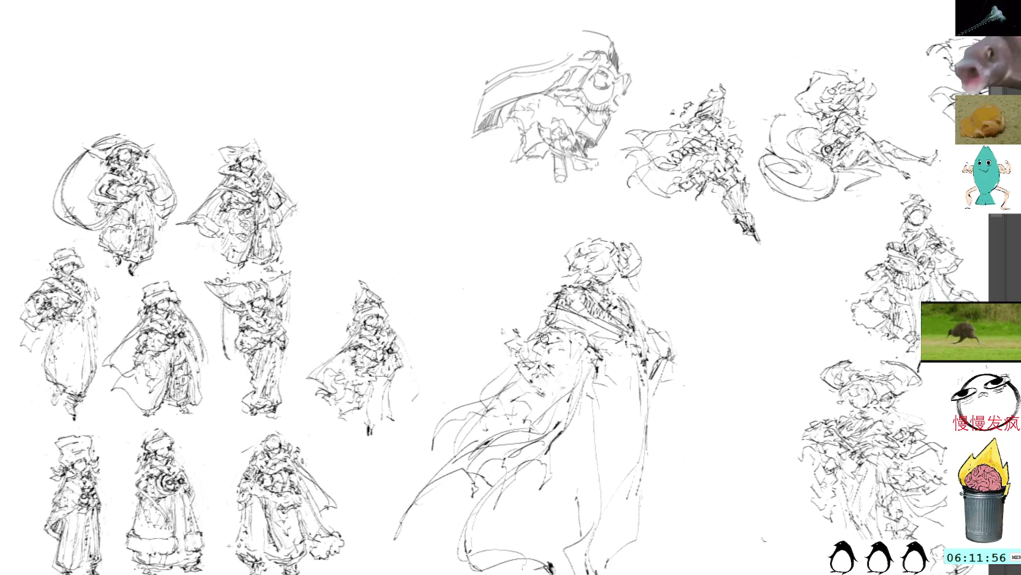
pyautogui.moveTo(532, 346)
pyautogui.mouseDown()
pyautogui.moveTo(506, 363)
pyautogui.moveTo(513, 353)
pyautogui.moveTo(514, 362)
pyautogui.mouseUp()
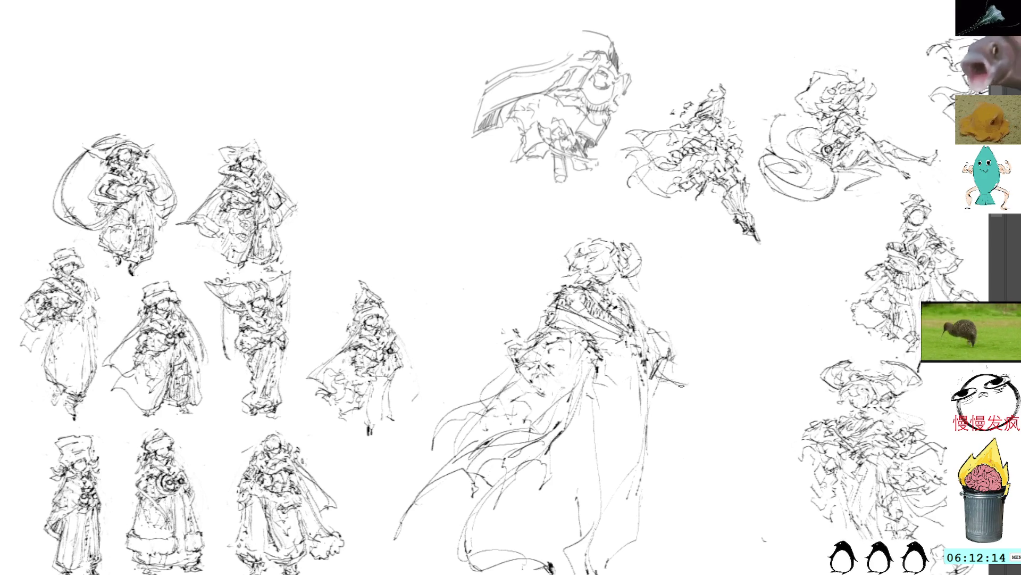
# Step: Add a hooked line from the arm and a line down the right side, then pan right
pyautogui.moveTo(651, 379)
pyautogui.mouseDown()
pyautogui.moveTo(713, 399)
pyautogui.moveTo(734, 423)
pyautogui.moveTo(719, 431)
pyautogui.mouseUp()
pyautogui.moveTo(681, 467)
pyautogui.mouseDown()
pyautogui.moveTo(701, 421)
pyautogui.moveTo(656, 517)
pyautogui.mouseUp()
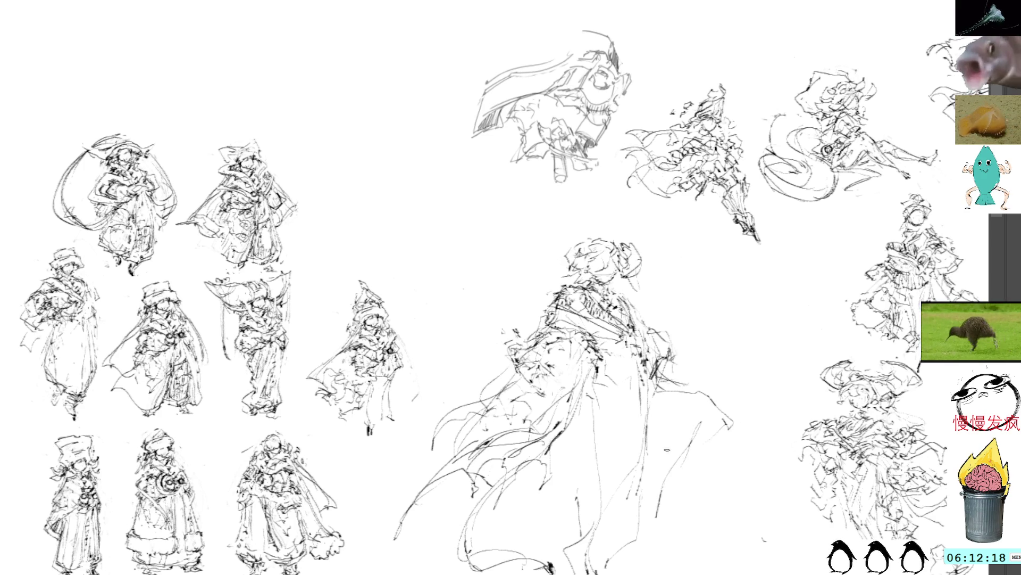
pyautogui.moveTo(708, 407)
pyautogui.mouseDown()
pyautogui.moveTo(747, 444)
pyautogui.moveTo(708, 402)
pyautogui.mouseUp()
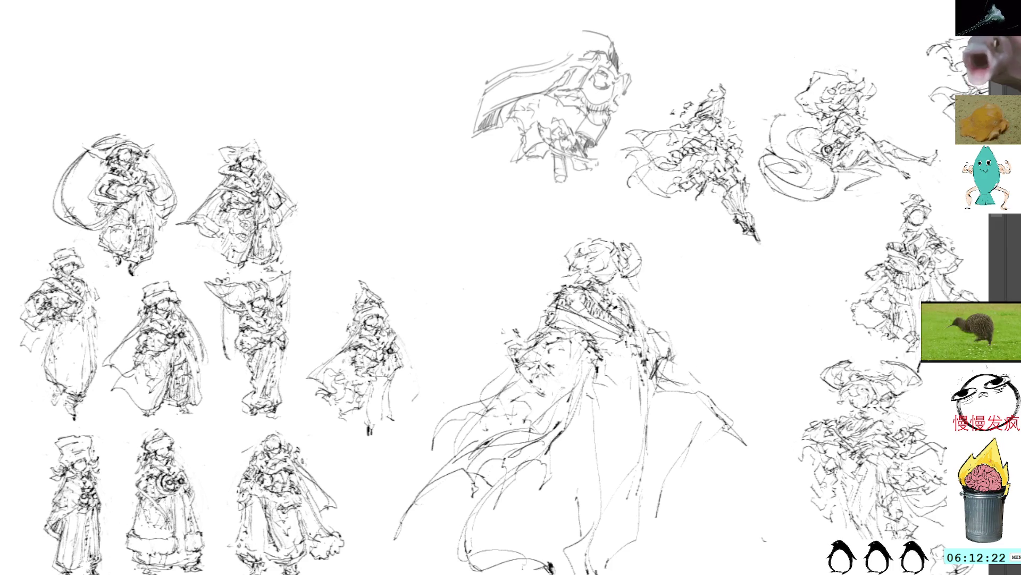
pyautogui.moveTo(786, 113)
pyautogui.mouseDown()
pyautogui.moveTo(770, 115)
pyautogui.moveTo(688, 188)
pyautogui.mouseUp()
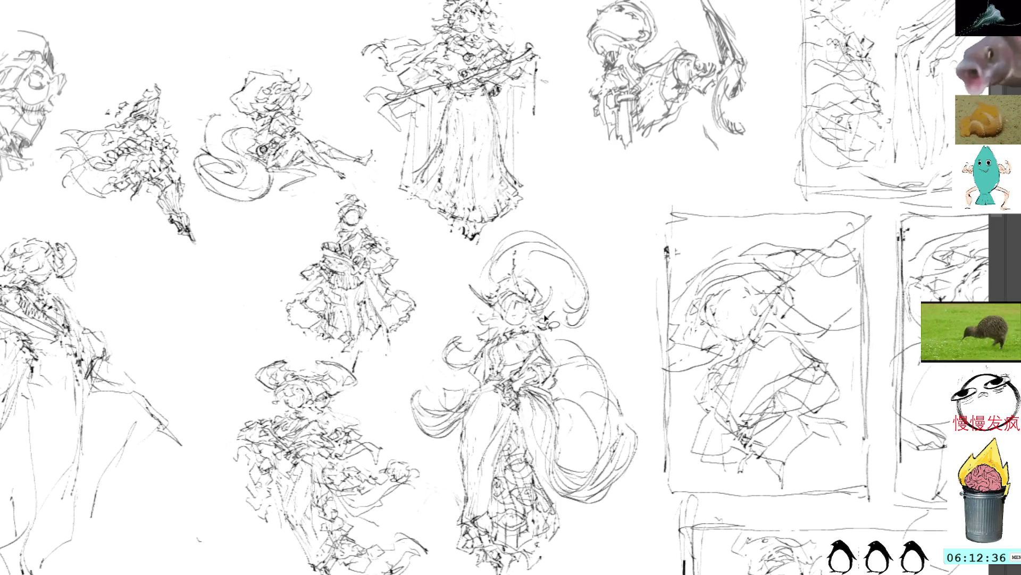
# Step: Pan across the sheet to the detailed witch-hat girl sketch
pyautogui.moveTo(551, 306)
pyautogui.mouseDown()
pyautogui.moveTo(618, 313)
pyautogui.moveTo(635, 350)
pyautogui.mouseUp()
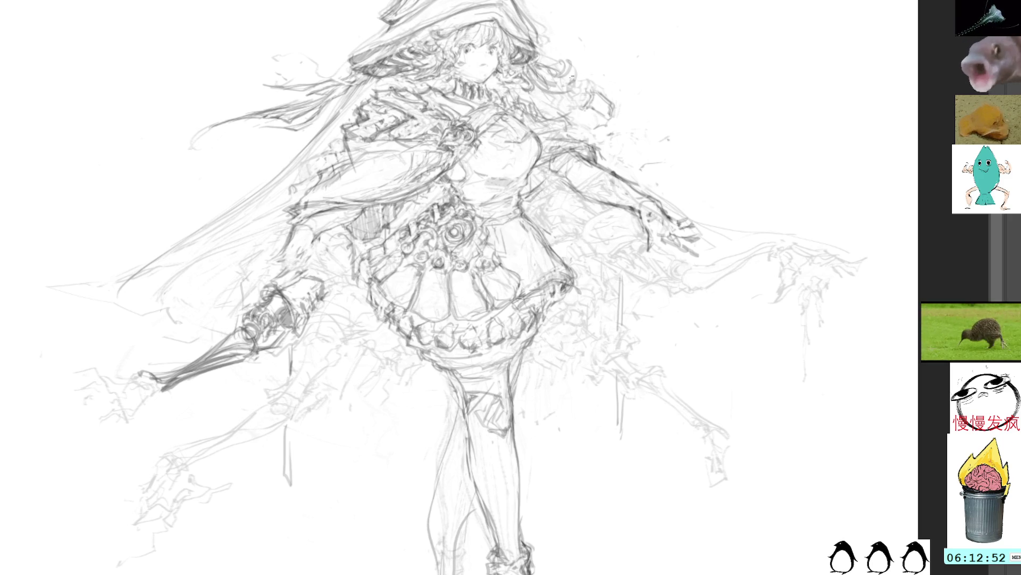
pyautogui.moveTo(566, 311); pyautogui.dragTo(709, 370)
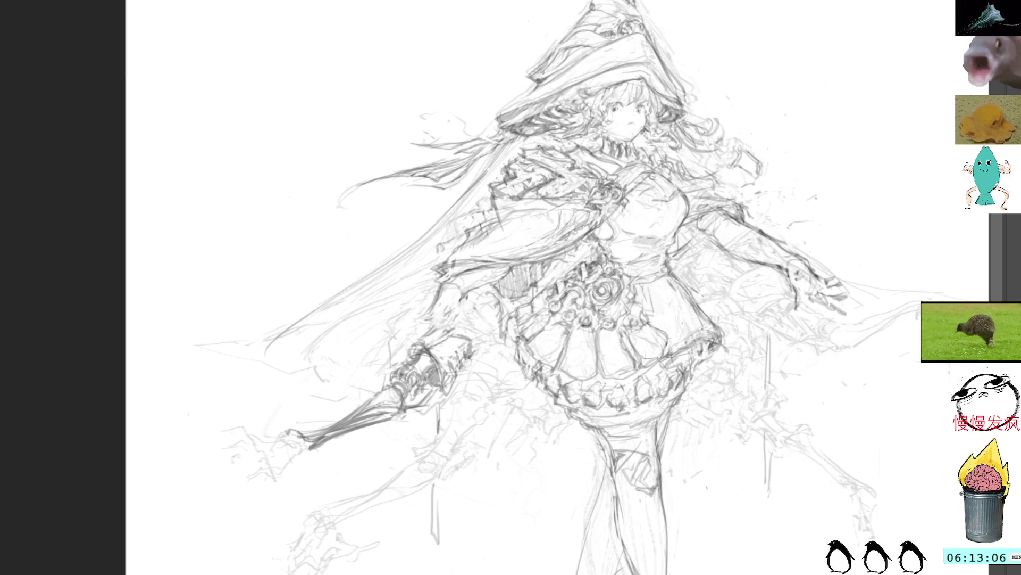
pyautogui.moveTo(649, 98); pyautogui.dragTo(358, 157)
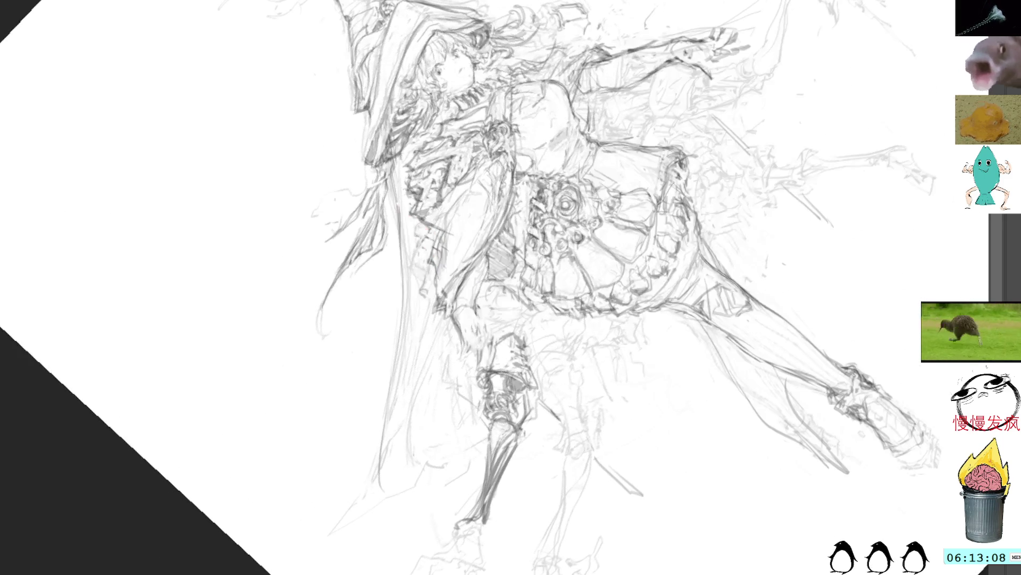
# Step: Darken the cloak's left contour down to the hem and redraw the hem edge
pyautogui.moveTo(397, 193)
pyautogui.mouseDown()
pyautogui.moveTo(395, 259)
pyautogui.moveTo(394, 143)
pyautogui.moveTo(404, 252)
pyautogui.mouseUp()
pyautogui.moveTo(396, 174); pyautogui.dragTo(403, 294)
pyautogui.moveTo(410, 246)
pyautogui.mouseDown()
pyautogui.moveTo(402, 347)
pyautogui.moveTo(370, 467)
pyautogui.mouseUp()
pyautogui.moveTo(404, 382); pyautogui.dragTo(328, 545)
pyautogui.moveTo(395, 464); pyautogui.dragTo(334, 529)
pyautogui.hotkey('ctrl', 'z')
pyautogui.moveTo(352, 528)
pyautogui.mouseDown()
pyautogui.moveTo(378, 520)
pyautogui.moveTo(413, 481)
pyautogui.moveTo(323, 541)
pyautogui.moveTo(441, 442)
pyautogui.mouseUp()
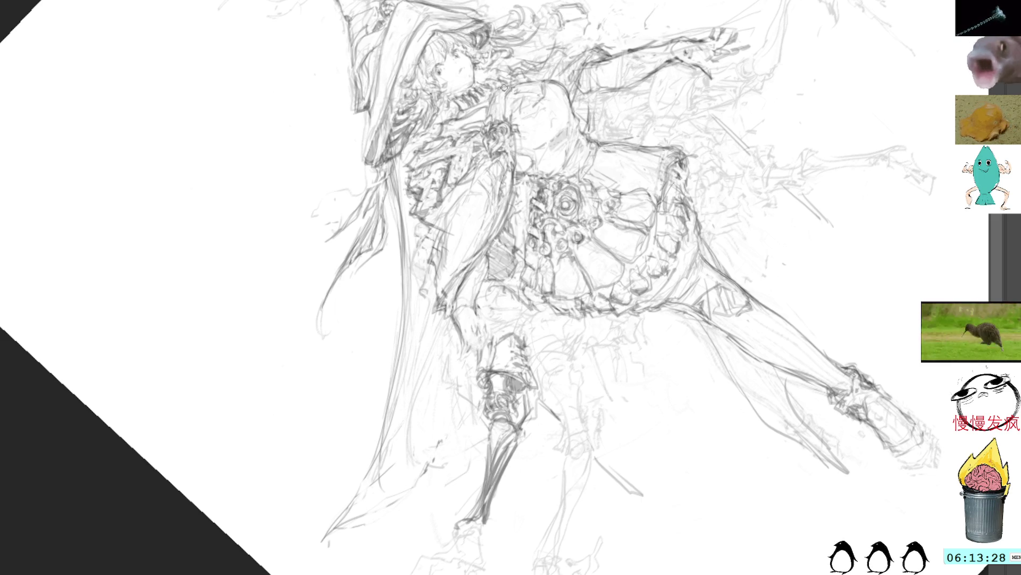
# Step: Add dark strokes and small marks along the hair, then reset the view upright
pyautogui.moveTo(467, 147); pyautogui.dragTo(464, 179)
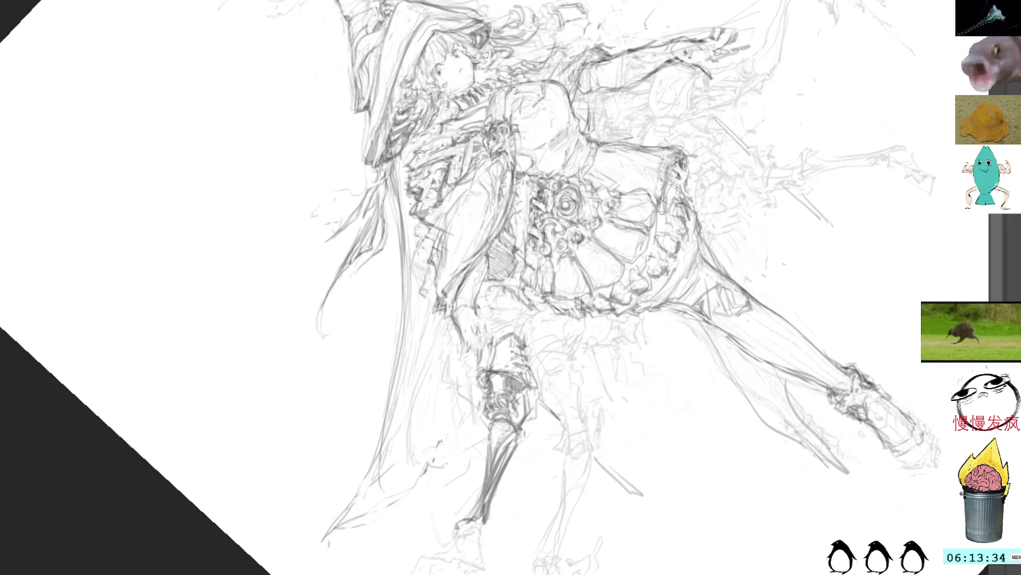
pyautogui.moveTo(467, 143)
pyautogui.mouseDown()
pyautogui.moveTo(453, 208)
pyautogui.moveTo(436, 218)
pyautogui.mouseUp()
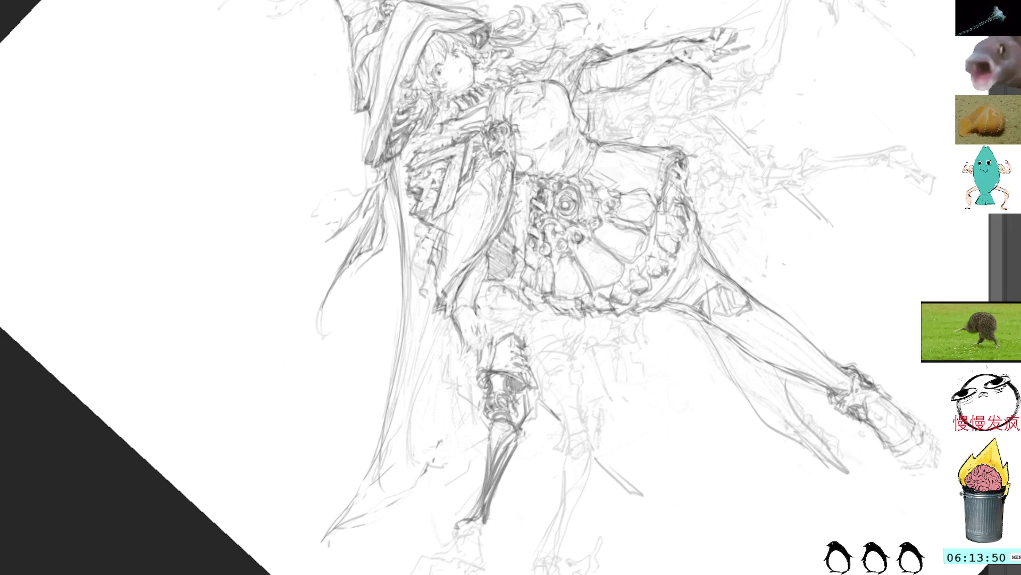
pyautogui.moveTo(494, 115); pyautogui.dragTo(464, 117)
pyautogui.moveTo(421, 475)
pyautogui.mouseDown()
pyautogui.moveTo(400, 515)
pyautogui.moveTo(404, 477)
pyautogui.mouseUp()
pyautogui.hotkey('ctrl', 'd')
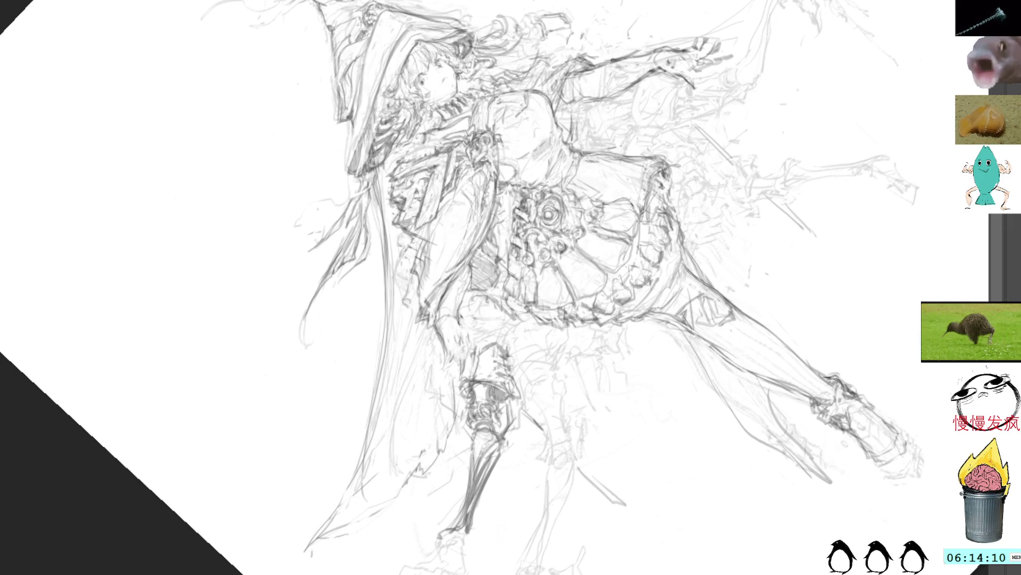
pyautogui.press('Escape')
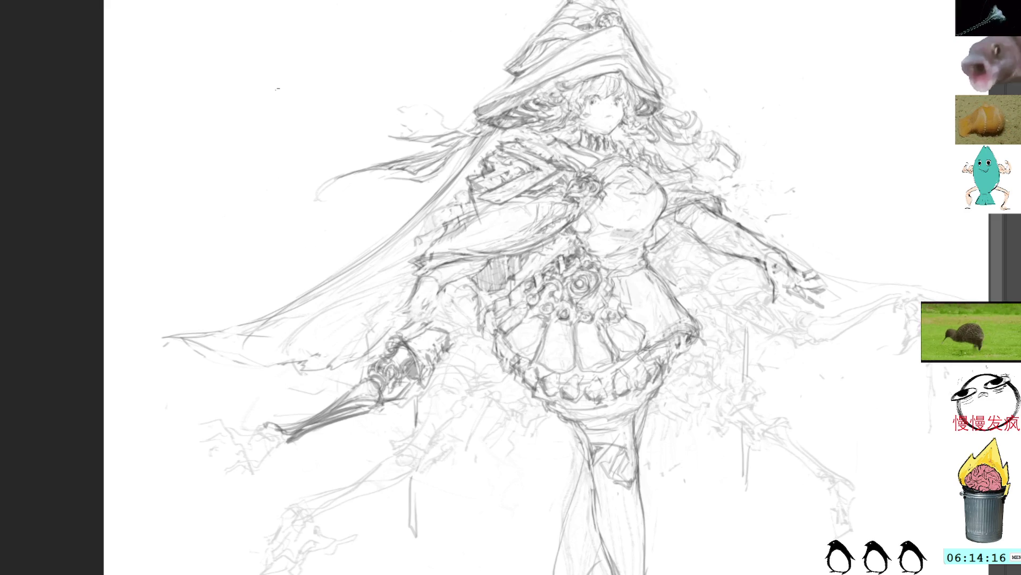
pyautogui.moveTo(483, 184); pyautogui.dragTo(418, 230)
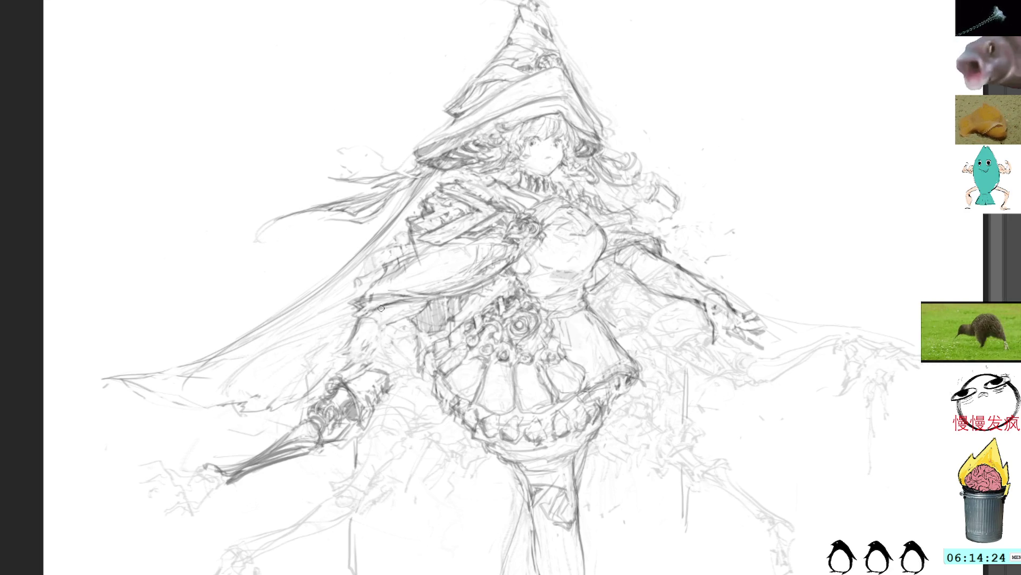
# Step: Add a short stroke beside the face's hair and a small mark lower down
pyautogui.moveTo(692, 160); pyautogui.dragTo(622, 125)
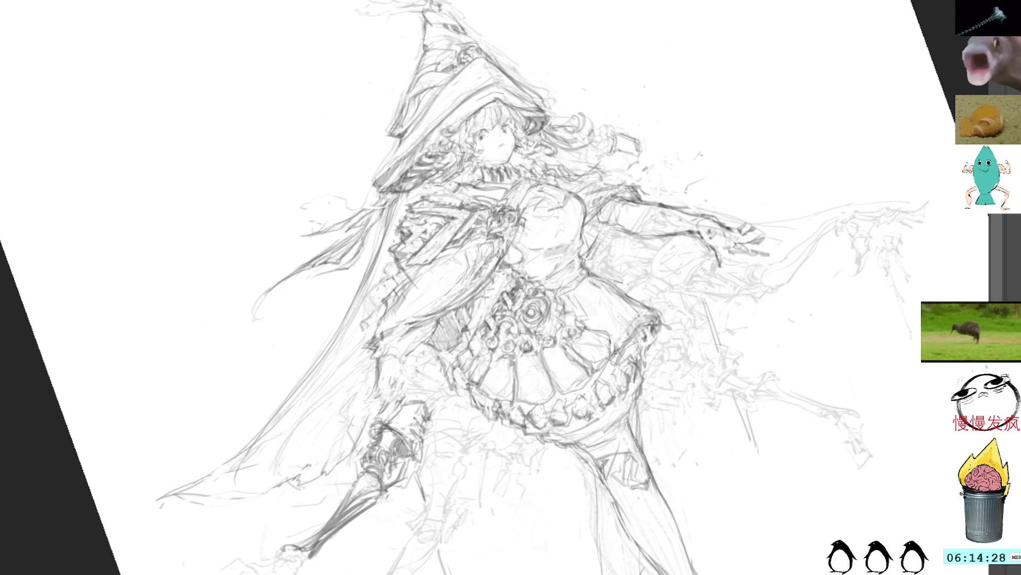
pyautogui.moveTo(471, 187); pyautogui.dragTo(442, 196)
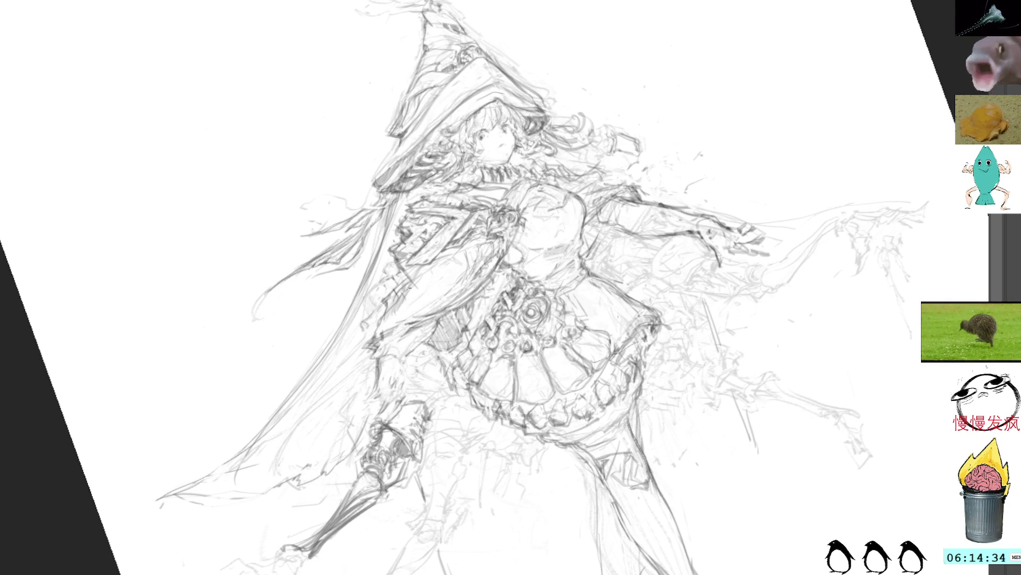
pyautogui.moveTo(394, 343); pyautogui.dragTo(382, 361)
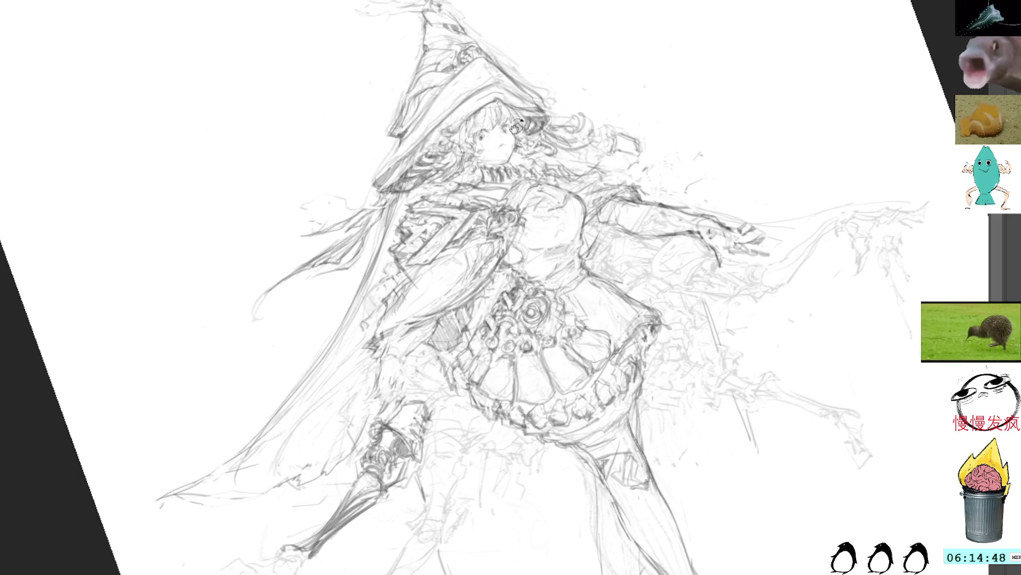
pyautogui.moveTo(482, 127)
pyautogui.mouseDown()
pyautogui.moveTo(447, 46)
pyautogui.moveTo(426, 44)
pyautogui.mouseUp()
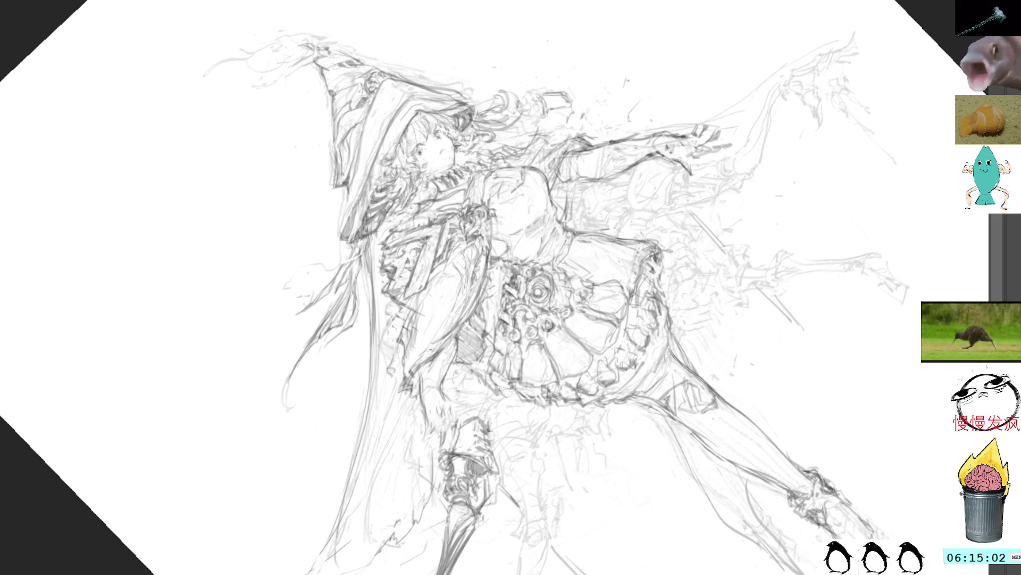
pyautogui.press('Home')
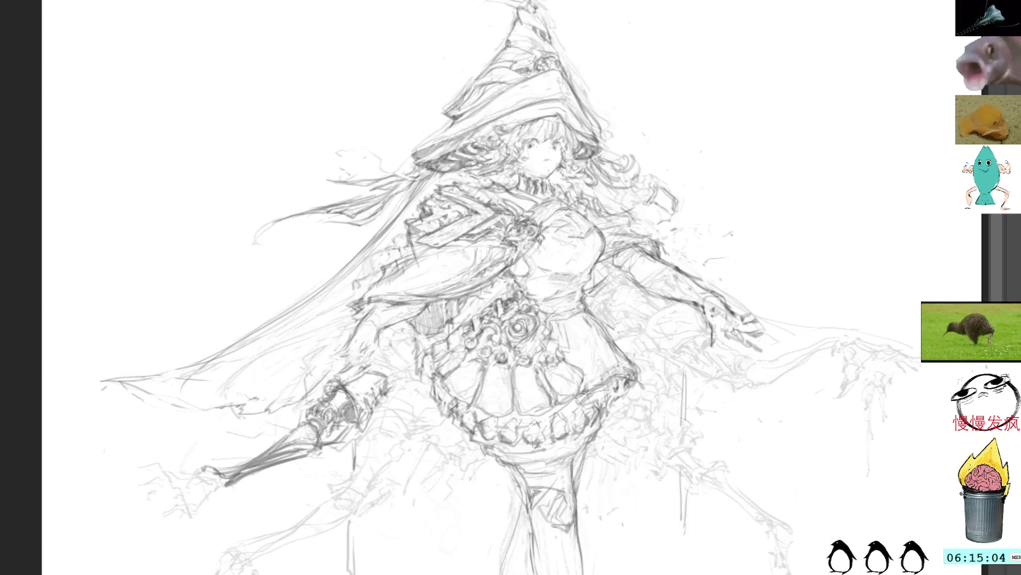
pyautogui.moveTo(528, 101); pyautogui.dragTo(519, 227)
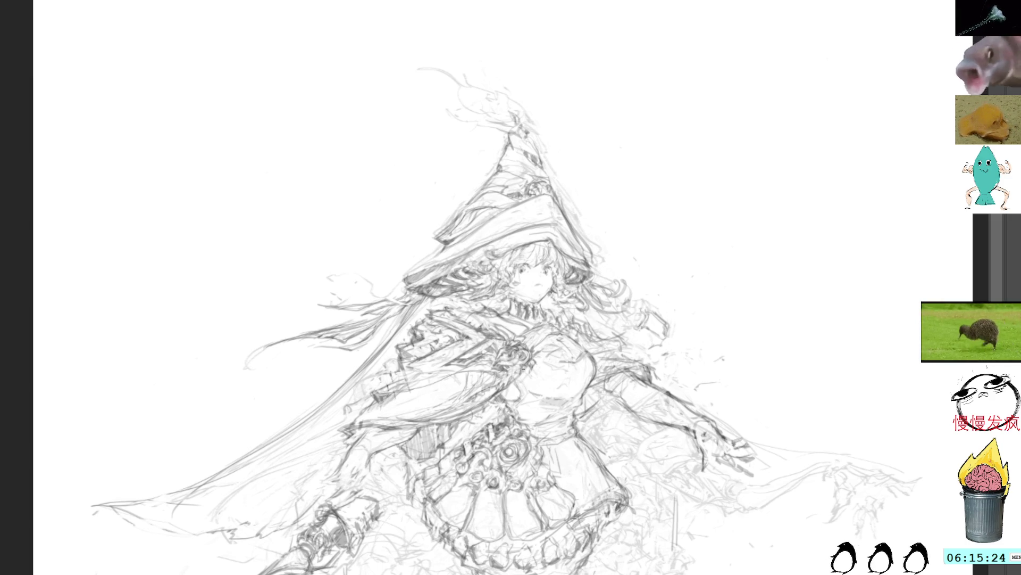
pyautogui.moveTo(525, 265); pyautogui.dragTo(471, 241)
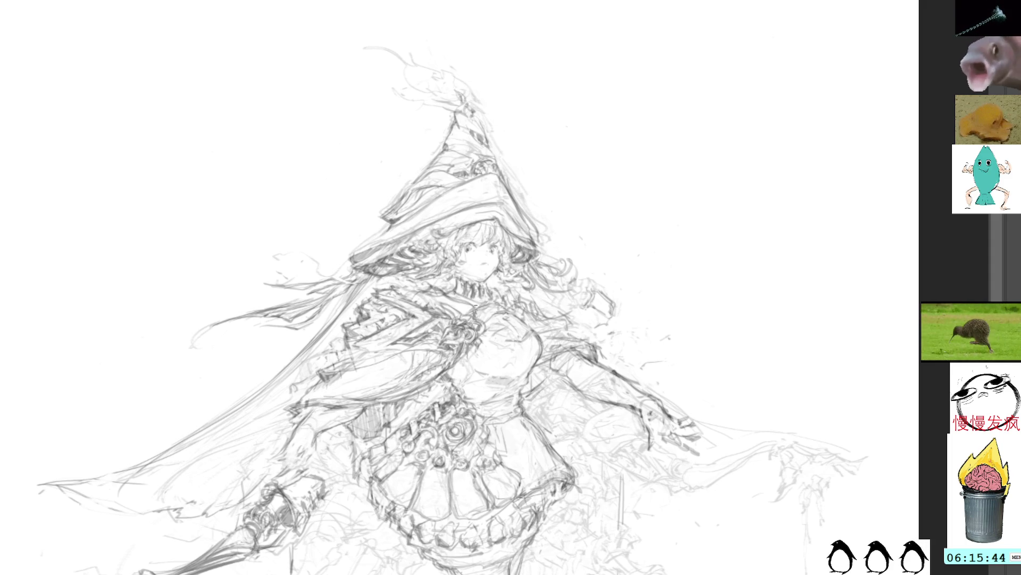
pyautogui.moveTo(429, 278); pyautogui.dragTo(477, 303)
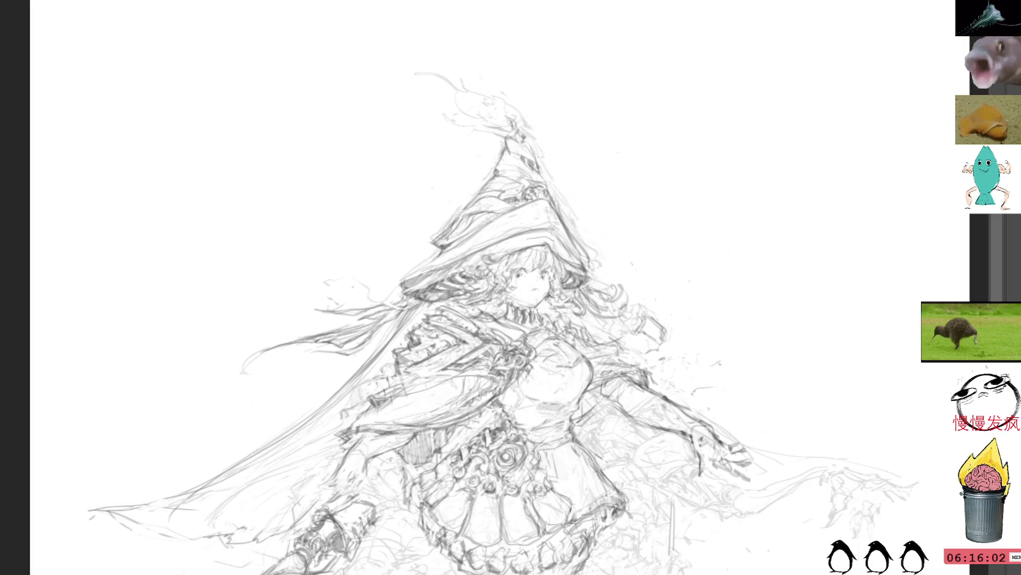
# Step: Sketch three short detail strokes on the chest, then zoom in slightly
pyautogui.moveTo(507, 284)
pyautogui.mouseDown()
pyautogui.moveTo(472, 274)
pyautogui.moveTo(435, 232)
pyautogui.mouseUp()
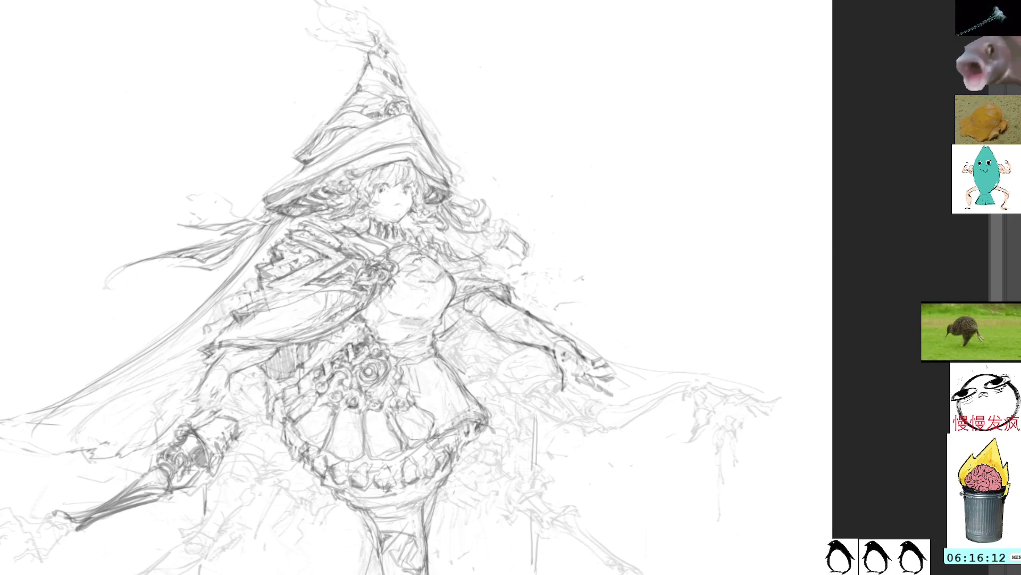
pyautogui.moveTo(407, 270); pyautogui.dragTo(432, 281)
pyautogui.moveTo(418, 254)
pyautogui.mouseDown()
pyautogui.moveTo(439, 277)
pyautogui.moveTo(424, 255)
pyautogui.mouseUp()
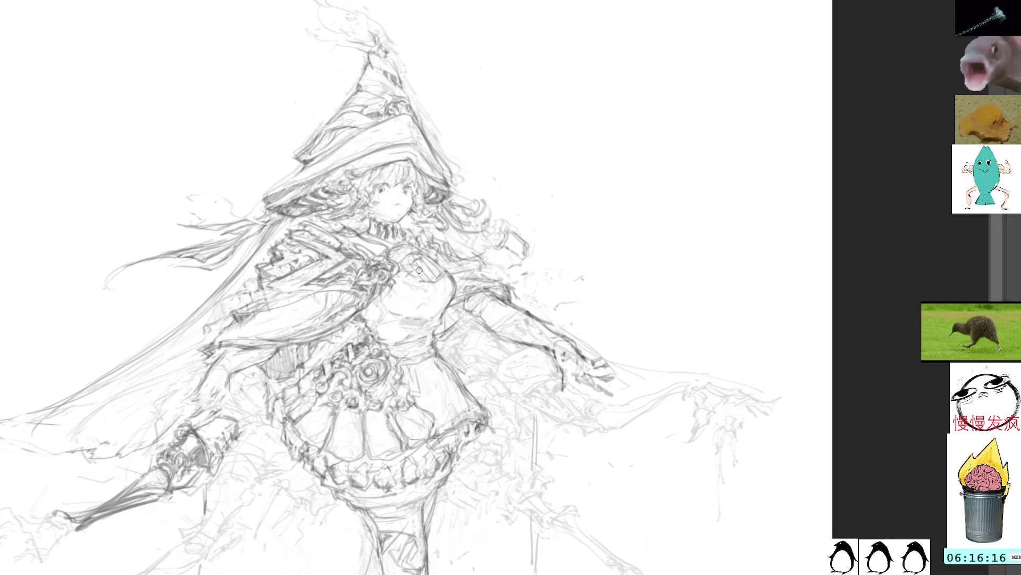
pyautogui.moveTo(411, 269)
pyautogui.mouseDown()
pyautogui.moveTo(405, 279)
pyautogui.moveTo(430, 280)
pyautogui.mouseUp()
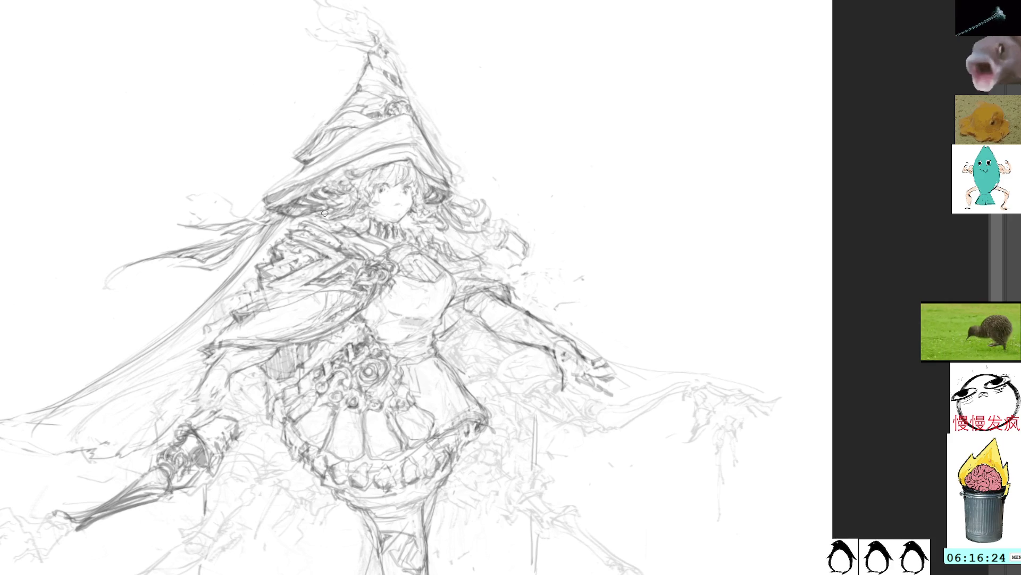
pyautogui.press('Tab')
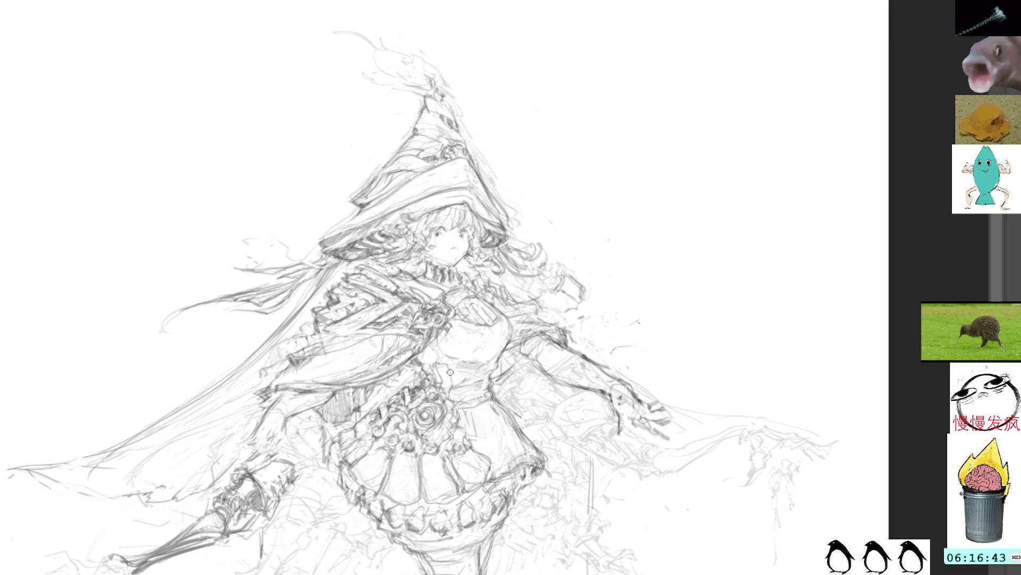
pyautogui.moveTo(470, 301)
pyautogui.mouseDown()
pyautogui.moveTo(504, 340)
pyautogui.moveTo(467, 301)
pyautogui.mouseUp()
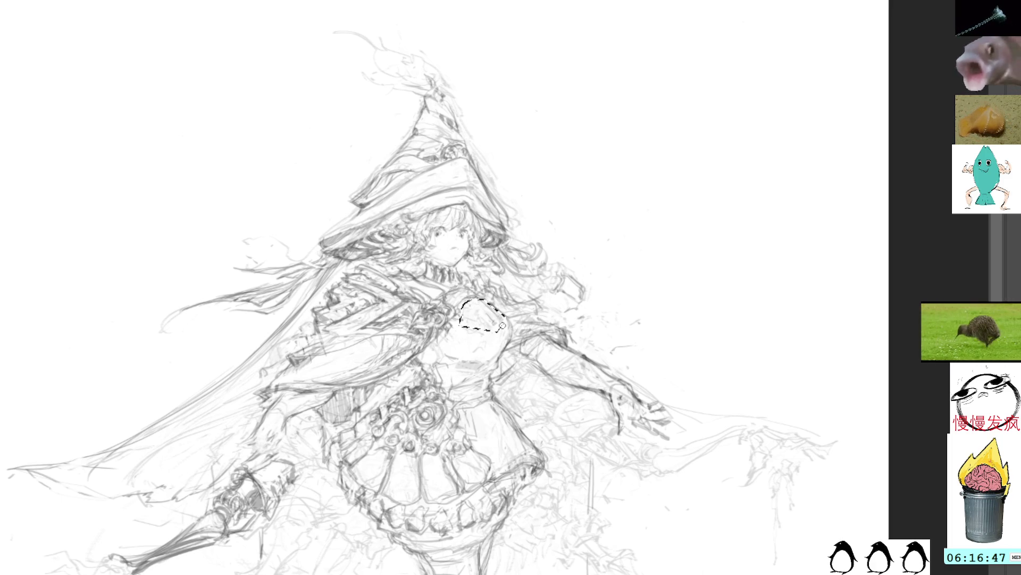
# Step: Deselect, draw a thin line along the right sleeve, and pan up toward the hat
pyautogui.hotkey('ctrl', 'd')
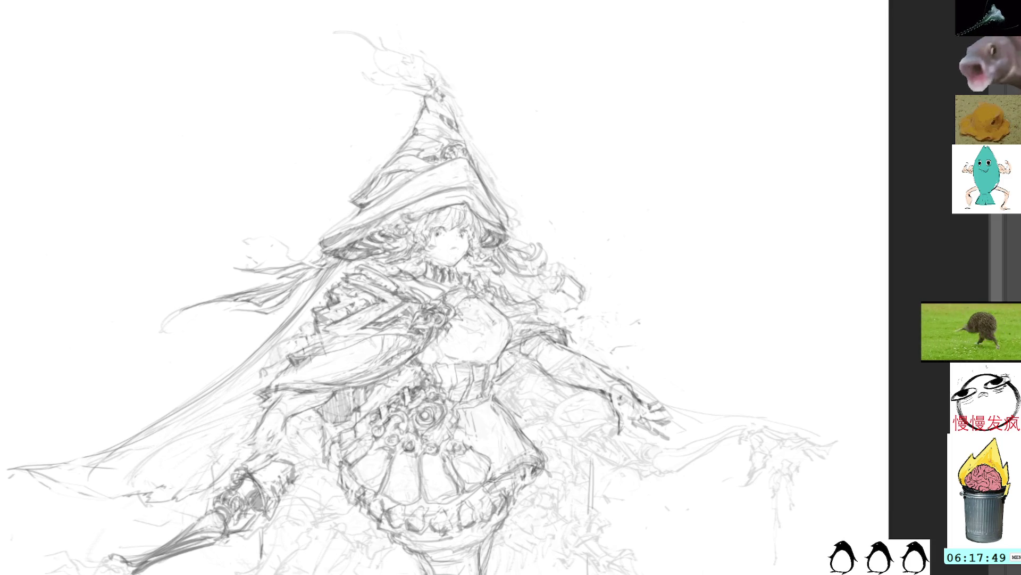
pyautogui.moveTo(511, 352); pyautogui.dragTo(568, 383)
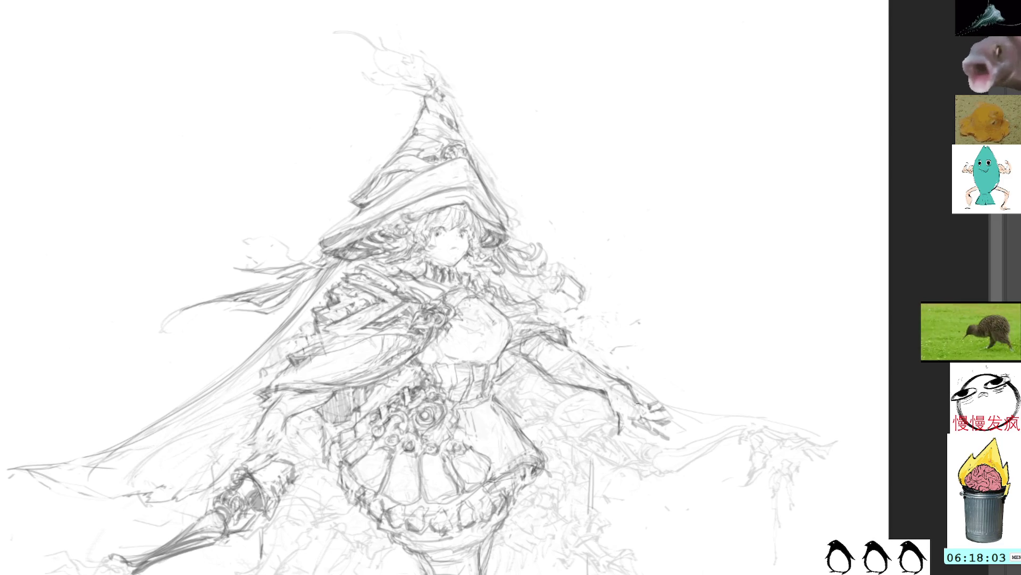
pyautogui.moveTo(471, 308); pyautogui.dragTo(594, 337)
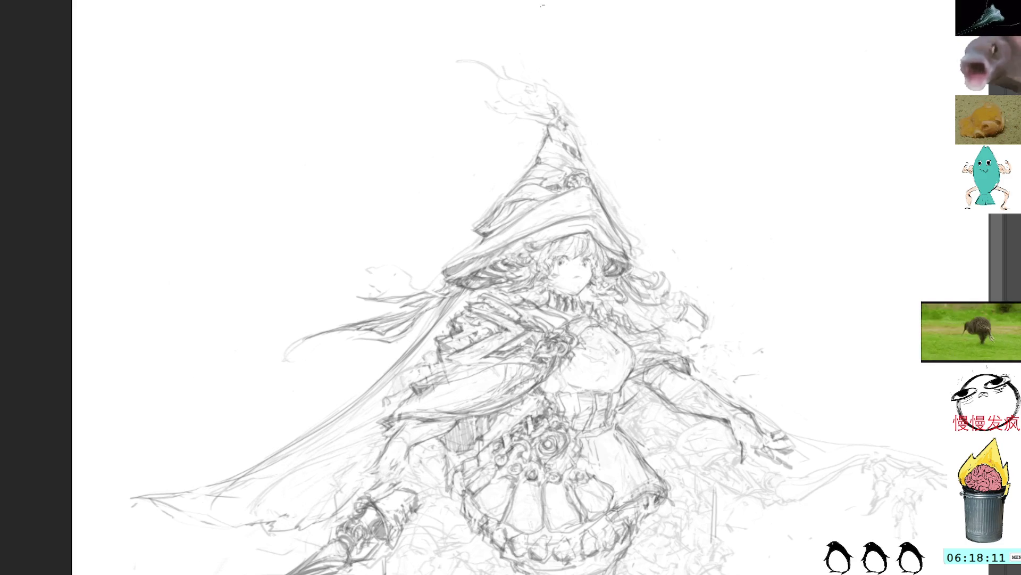
# Step: Lasso the witch hat and scale it upward twice to make it larger and taller
pyautogui.moveTo(567, 85)
pyautogui.mouseDown()
pyautogui.moveTo(522, 47)
pyautogui.moveTo(312, 181)
pyautogui.mouseUp()
pyautogui.moveTo(609, 77)
pyautogui.mouseDown()
pyautogui.moveTo(409, 169)
pyautogui.moveTo(429, 288)
pyautogui.moveTo(440, 296)
pyautogui.moveTo(593, 288)
pyautogui.moveTo(615, 300)
pyautogui.moveTo(675, 166)
pyautogui.moveTo(612, 45)
pyautogui.mouseUp()
pyautogui.hotkey('ctrl', 't')
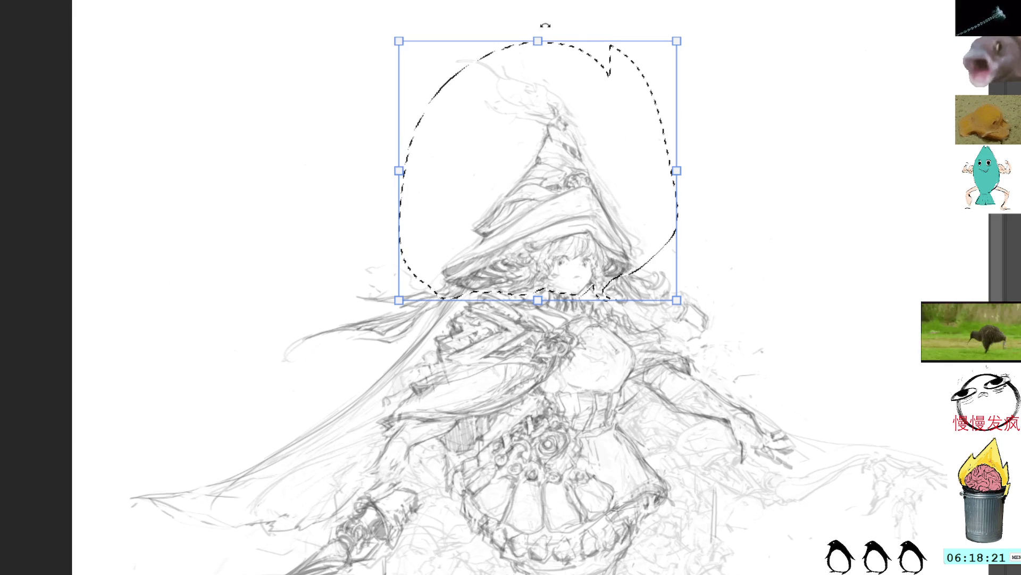
pyautogui.moveTo(531, 33); pyautogui.dragTo(531, 28)
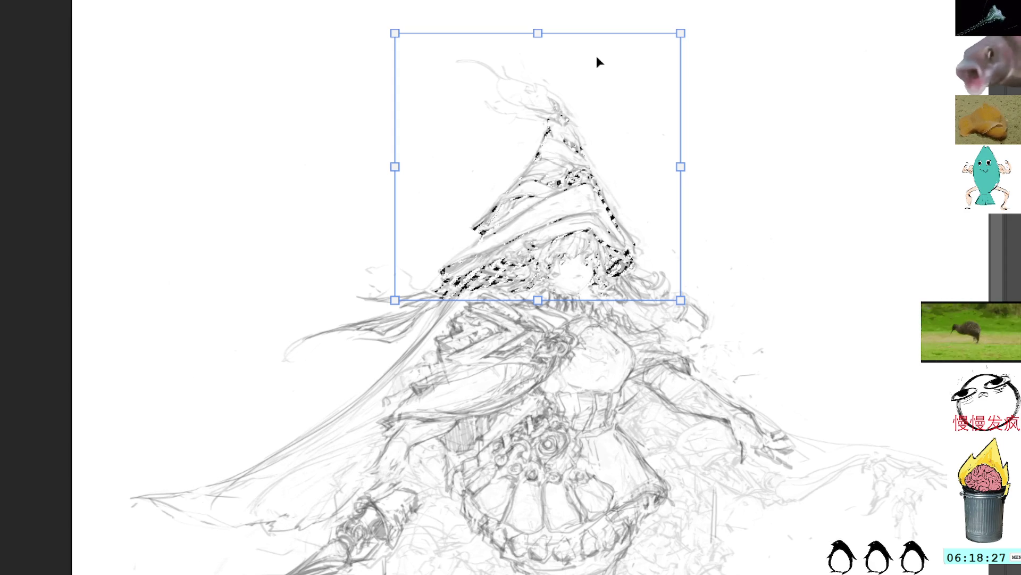
pyautogui.press('Return')
pyautogui.hotkey('ctrl', 't')
pyautogui.moveTo(536, 40); pyautogui.dragTo(537, 29)
pyautogui.press('Return')
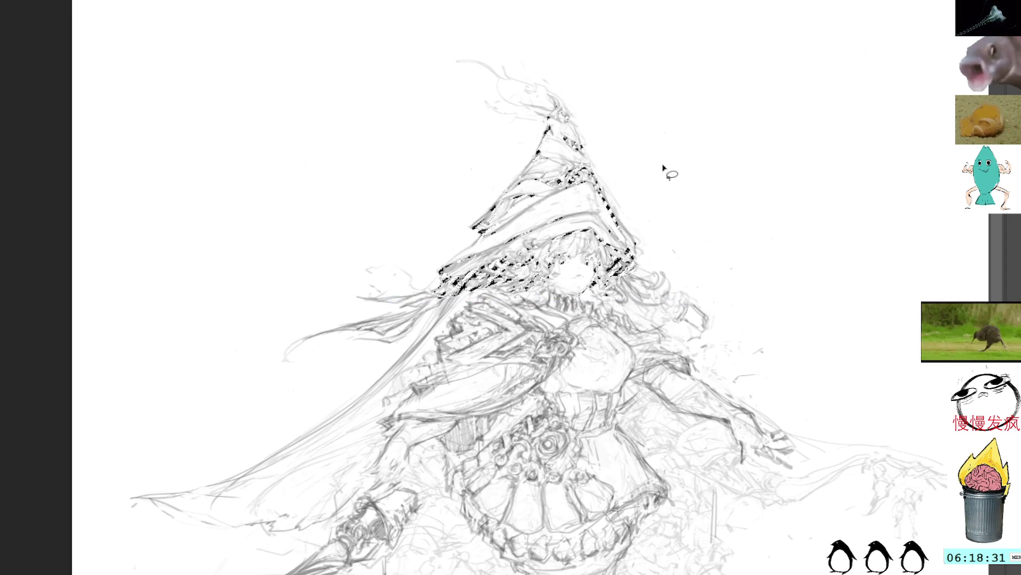
pyautogui.press('b')
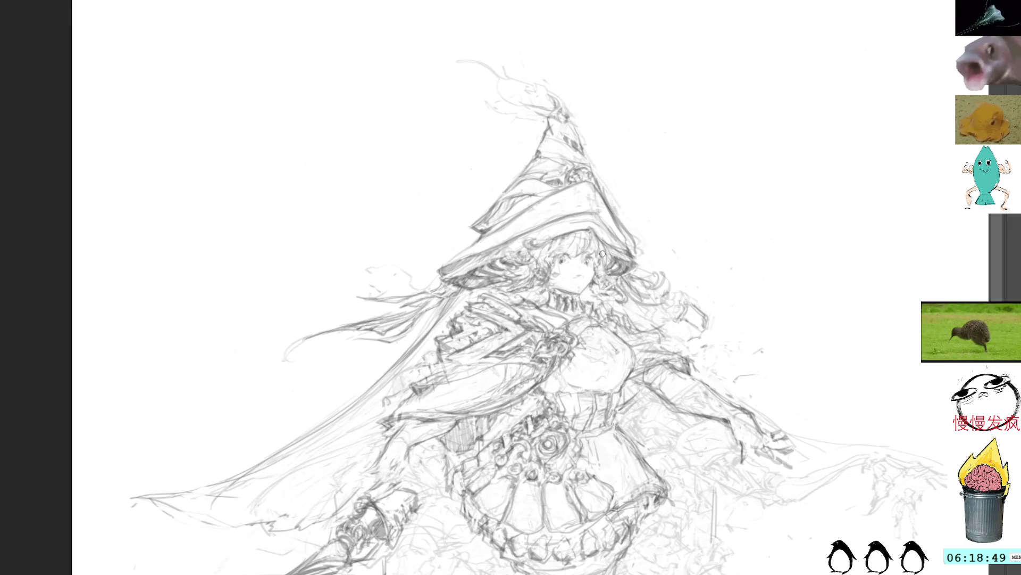
# Step: Add three short dark marks along the cloak edge beside the skirt near the weapon arm
pyautogui.moveTo(468, 369); pyautogui.dragTo(608, 218)
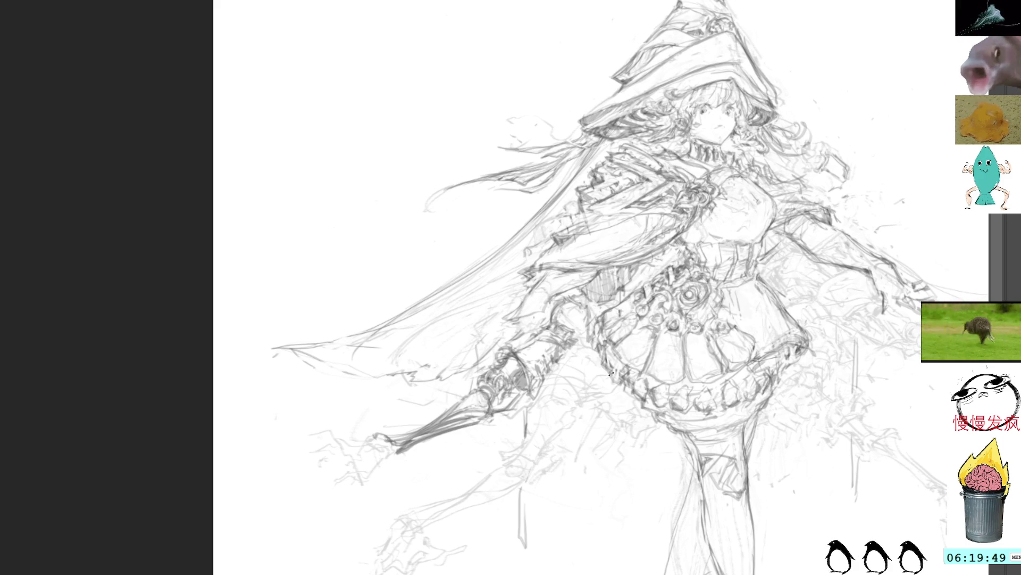
pyautogui.moveTo(595, 346)
pyautogui.mouseDown()
pyautogui.moveTo(586, 309)
pyautogui.moveTo(592, 343)
pyautogui.mouseUp()
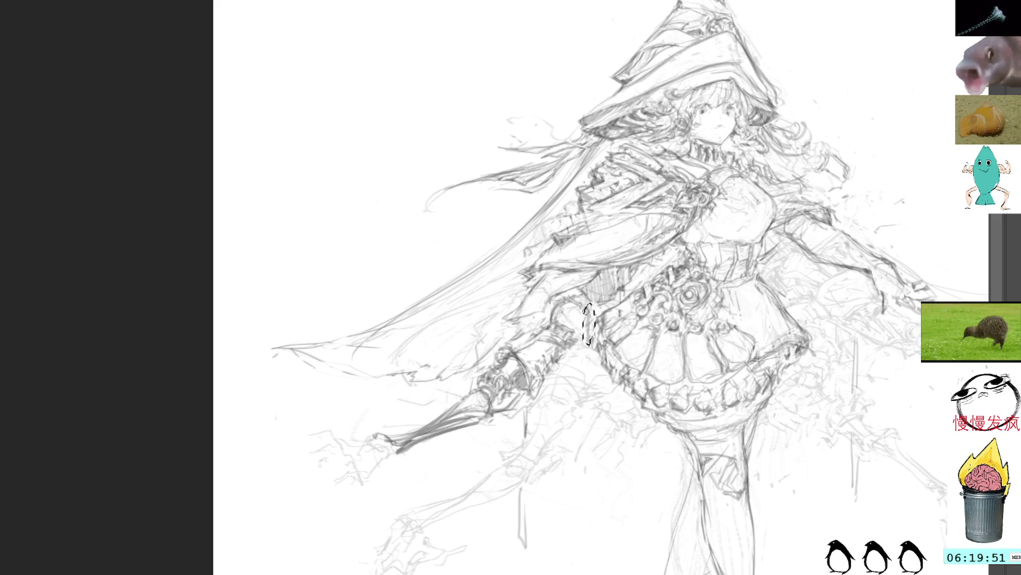
pyautogui.hotkey('ctrl', 'd')
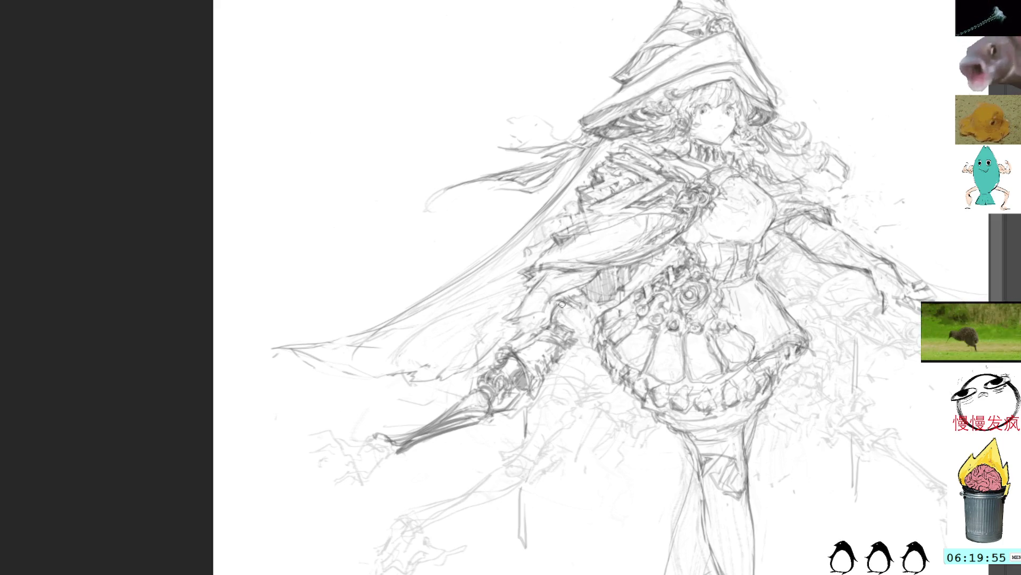
pyautogui.moveTo(558, 302); pyautogui.dragTo(546, 325)
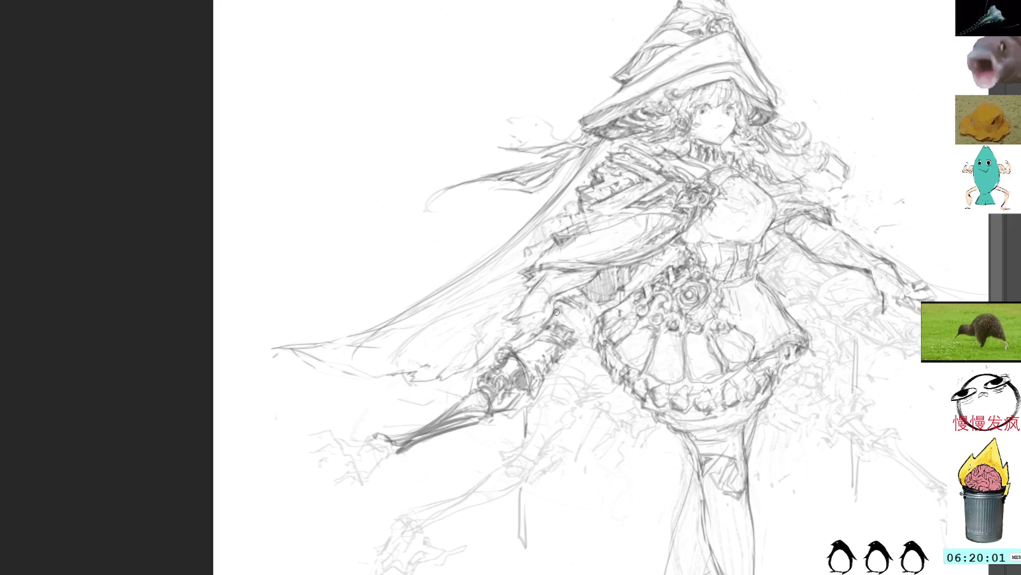
pyautogui.moveTo(550, 326)
pyautogui.mouseDown()
pyautogui.moveTo(576, 309)
pyautogui.moveTo(580, 329)
pyautogui.mouseUp()
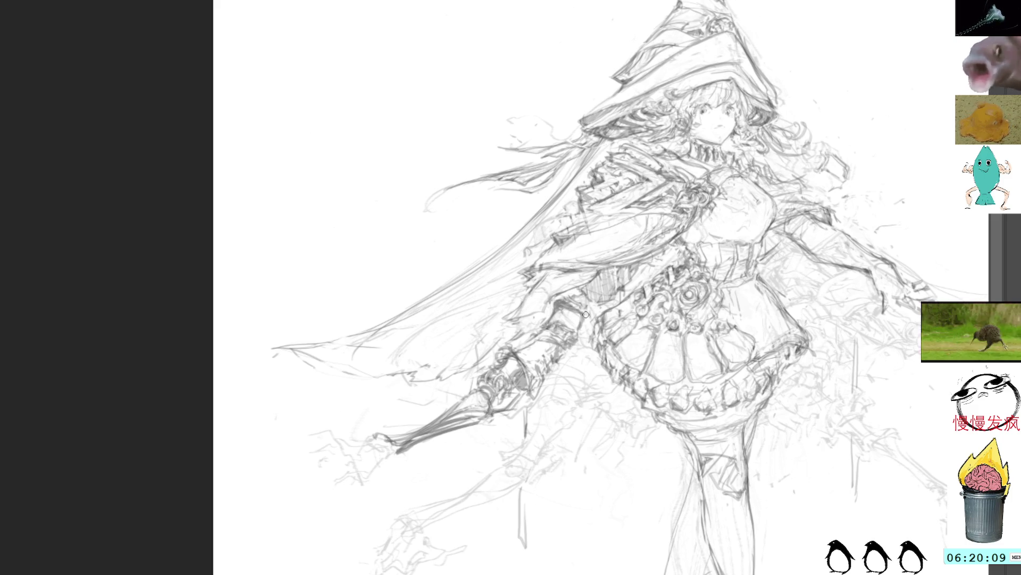
pyautogui.moveTo(581, 330); pyautogui.dragTo(585, 308)
pyautogui.moveTo(721, 200); pyautogui.dragTo(628, 274)
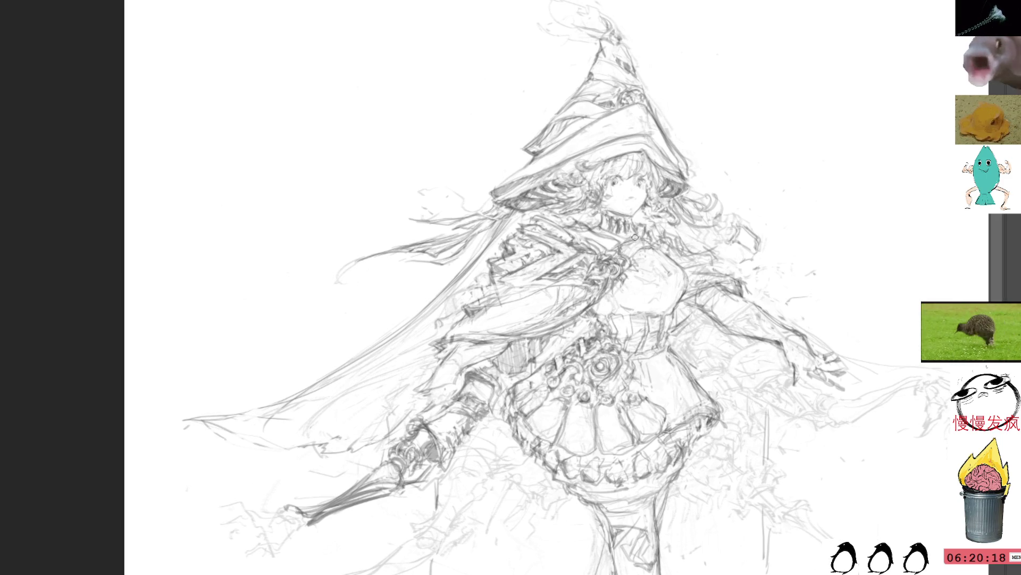
# Step: Rotate the canvas view about 100° clockwise for a comfortable drawing angle
pyautogui.moveTo(670, 194)
pyautogui.mouseDown()
pyautogui.moveTo(684, 251)
pyautogui.moveTo(420, 341)
pyautogui.mouseUp()
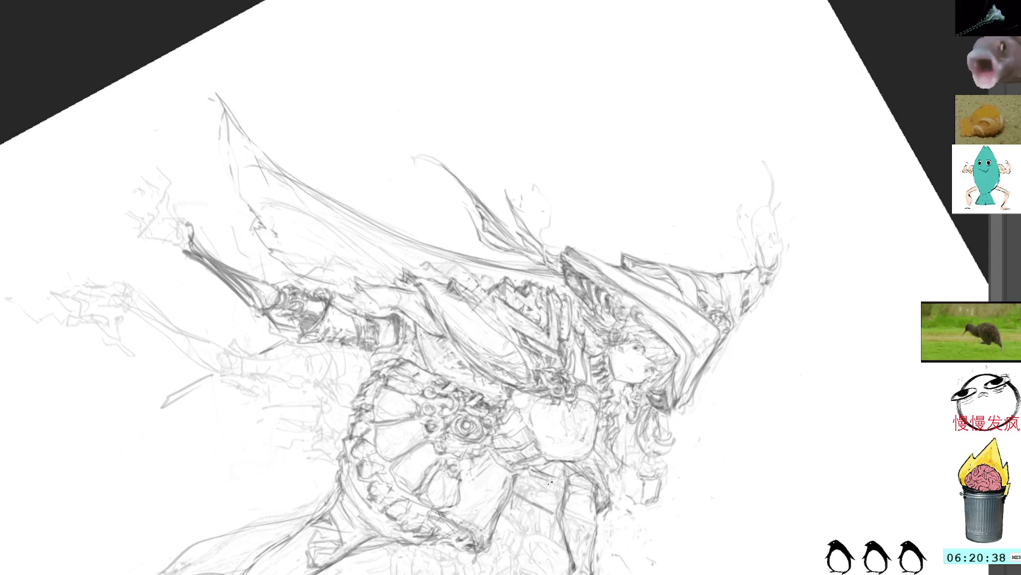
# Step: Rotate further and try hatching on the skirt, undo it, then reset the view upright and recentre
pyautogui.moveTo(637, 120)
pyautogui.mouseDown()
pyautogui.moveTo(673, 221)
pyautogui.moveTo(466, 161)
pyautogui.mouseUp()
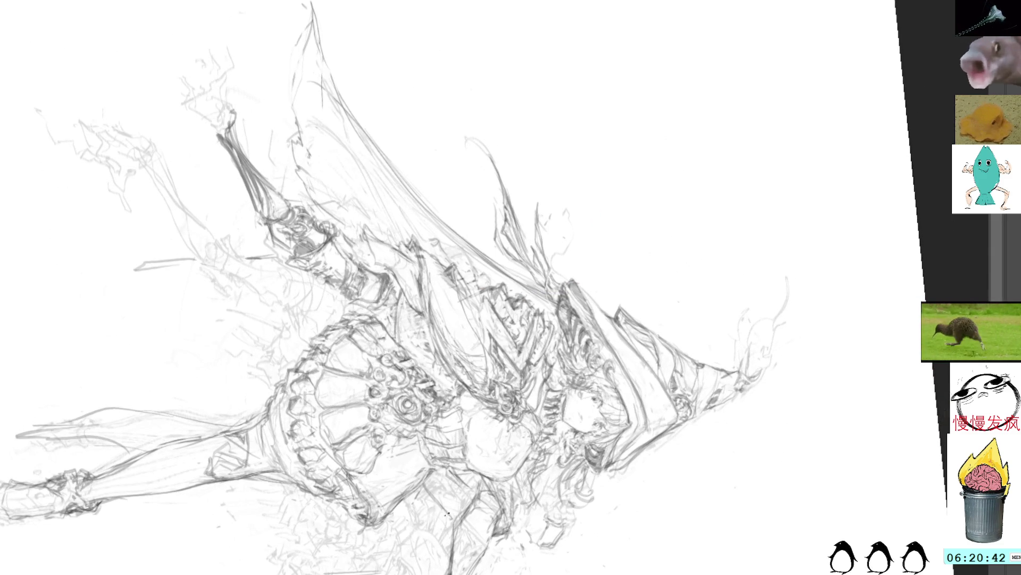
pyautogui.moveTo(428, 481)
pyautogui.mouseDown()
pyautogui.moveTo(448, 505)
pyautogui.moveTo(462, 485)
pyautogui.moveTo(477, 485)
pyautogui.mouseUp()
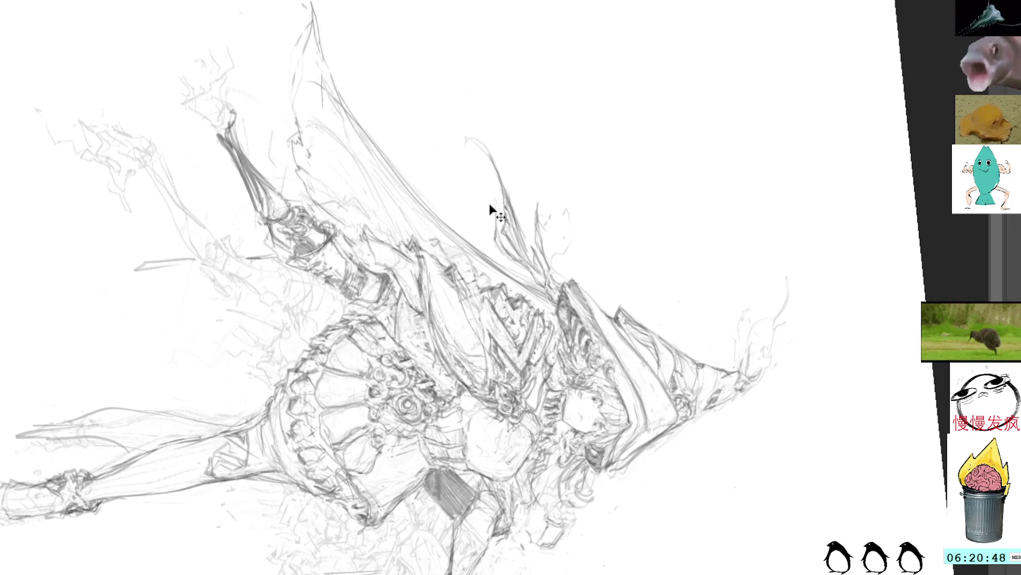
pyautogui.hotkey('ctrl', 'z')
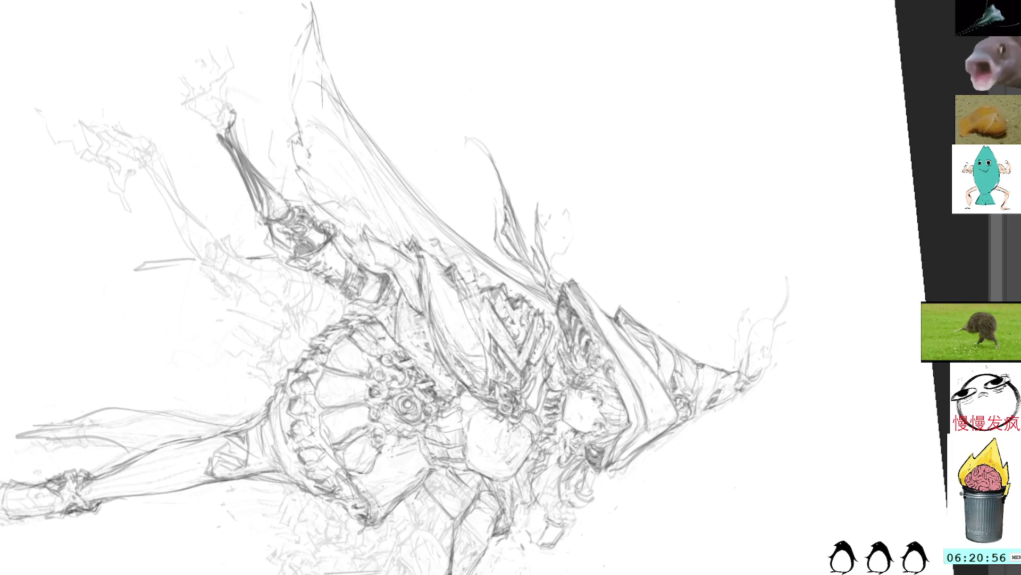
pyautogui.press('Delete')
pyautogui.moveTo(712, 120); pyautogui.dragTo(627, 173)
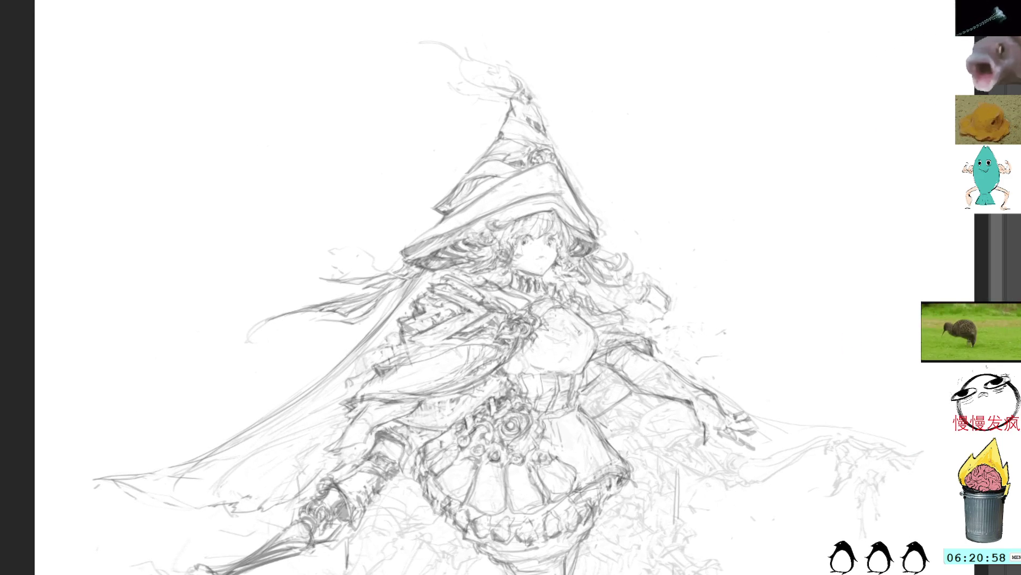
# Step: Add small marks near the waist and arm, then begin a lasso outline around part of the skirt
pyautogui.moveTo(581, 396)
pyautogui.mouseDown()
pyautogui.moveTo(596, 413)
pyautogui.moveTo(613, 372)
pyautogui.moveTo(623, 384)
pyautogui.moveTo(605, 407)
pyautogui.moveTo(617, 378)
pyautogui.moveTo(626, 383)
pyautogui.moveTo(582, 378)
pyautogui.moveTo(591, 362)
pyautogui.moveTo(600, 382)
pyautogui.moveTo(606, 373)
pyautogui.mouseUp()
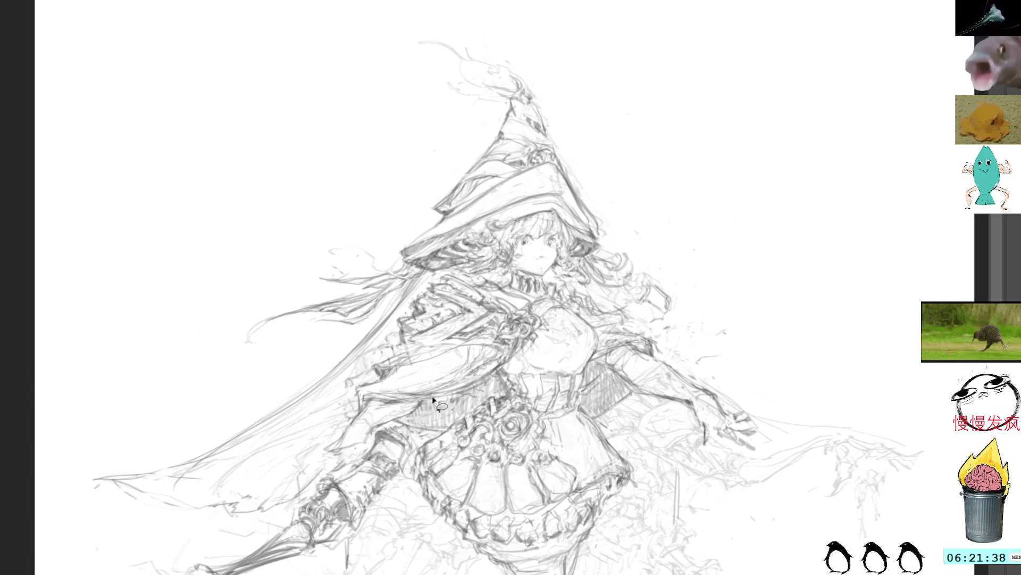
pyautogui.moveTo(456, 441)
pyautogui.mouseDown()
pyautogui.moveTo(424, 462)
pyautogui.moveTo(475, 444)
pyautogui.moveTo(488, 426)
pyautogui.moveTo(456, 413)
pyautogui.mouseUp()
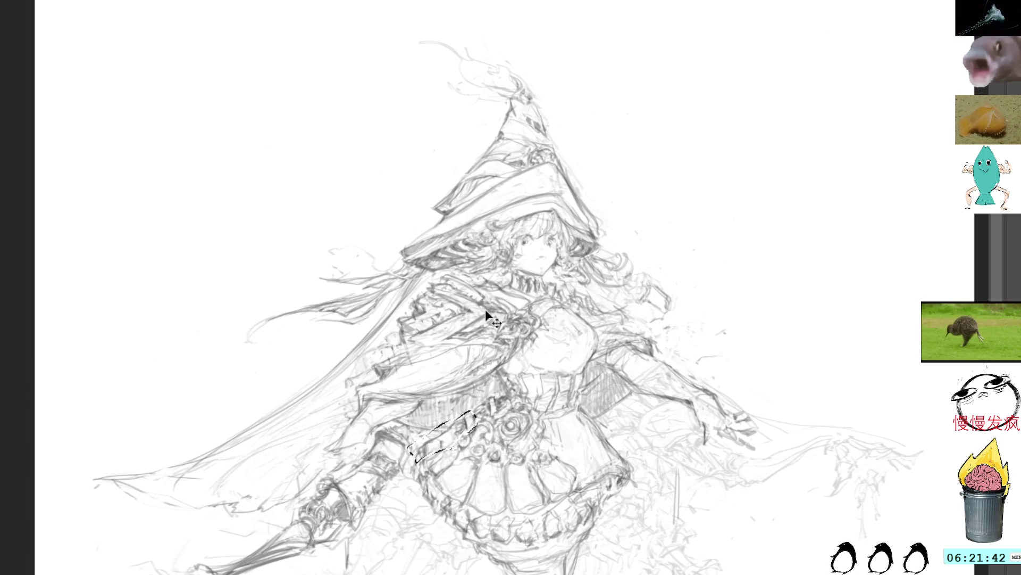
# Step: Lasso the skirt section and hem, then skew them to a new slant with Free Transform
pyautogui.moveTo(474, 413)
pyautogui.mouseDown()
pyautogui.moveTo(418, 503)
pyautogui.moveTo(458, 517)
pyautogui.moveTo(508, 492)
pyautogui.moveTo(497, 480)
pyautogui.mouseUp()
pyautogui.moveTo(446, 434)
pyautogui.mouseDown()
pyautogui.moveTo(460, 485)
pyautogui.moveTo(509, 469)
pyautogui.moveTo(499, 405)
pyautogui.moveTo(462, 420)
pyautogui.mouseUp()
pyautogui.moveTo(446, 494)
pyautogui.mouseDown()
pyautogui.moveTo(479, 566)
pyautogui.moveTo(518, 545)
pyautogui.moveTo(524, 553)
pyautogui.mouseUp()
pyautogui.hotkey('ctrl', 't')
pyautogui.moveTo(403, 403); pyautogui.dragTo(412, 406)
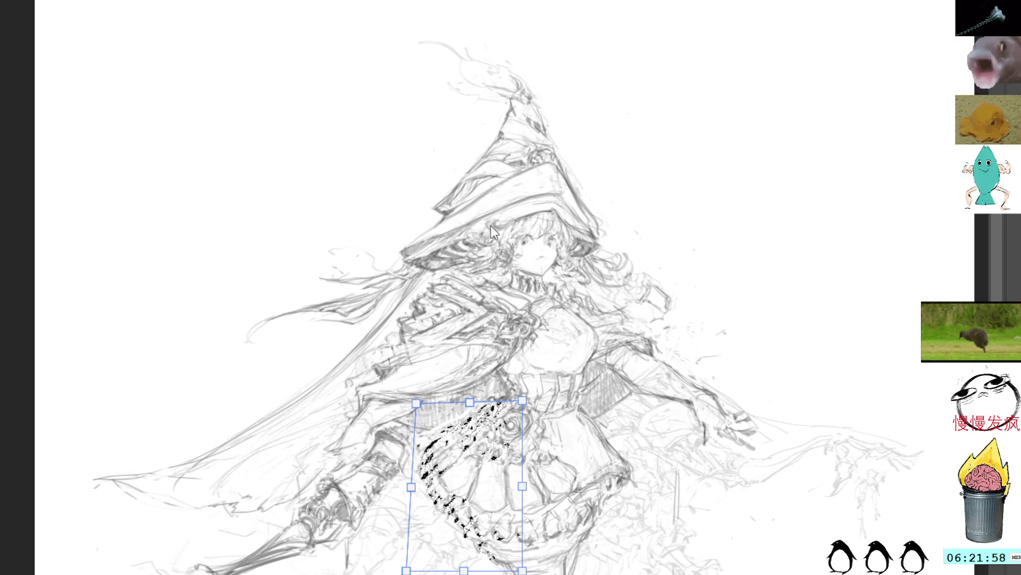
pyautogui.press('Return')
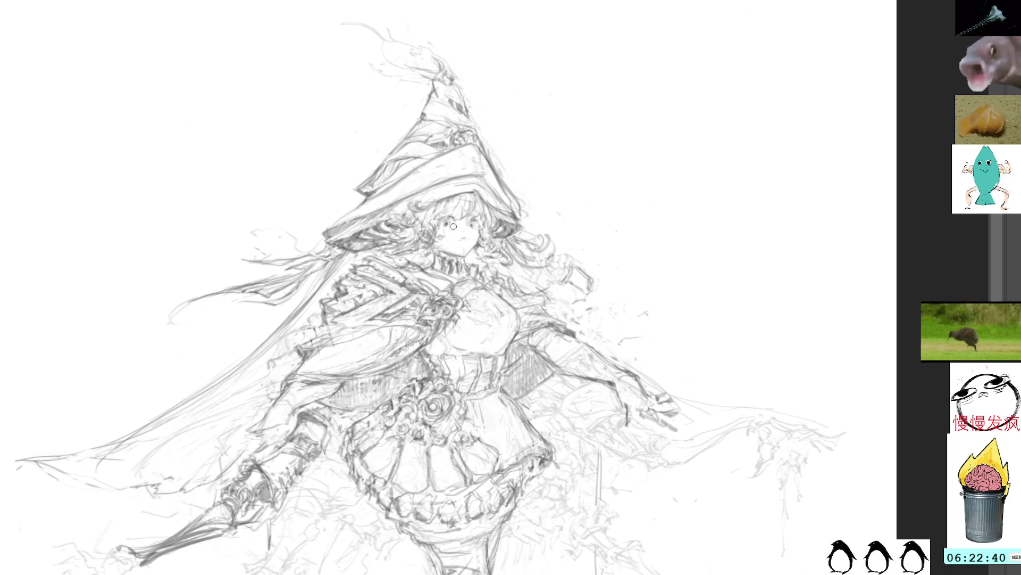
# Step: Add a curved line and short strokes along the right arm's lower edge and near the cuff
pyautogui.moveTo(679, 234); pyautogui.dragTo(603, 198)
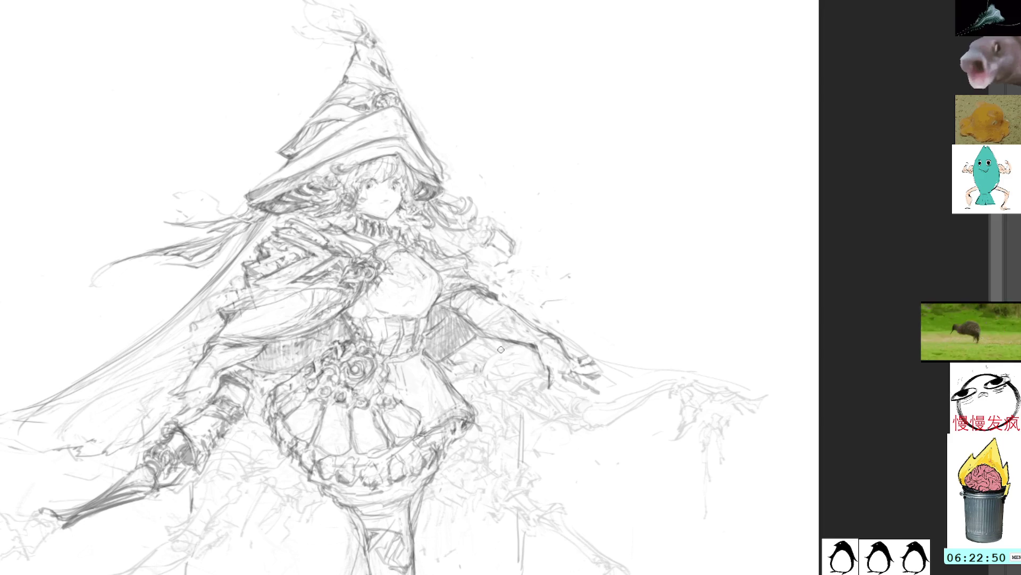
pyautogui.moveTo(508, 349)
pyautogui.mouseDown()
pyautogui.moveTo(483, 382)
pyautogui.moveTo(512, 393)
pyautogui.mouseUp()
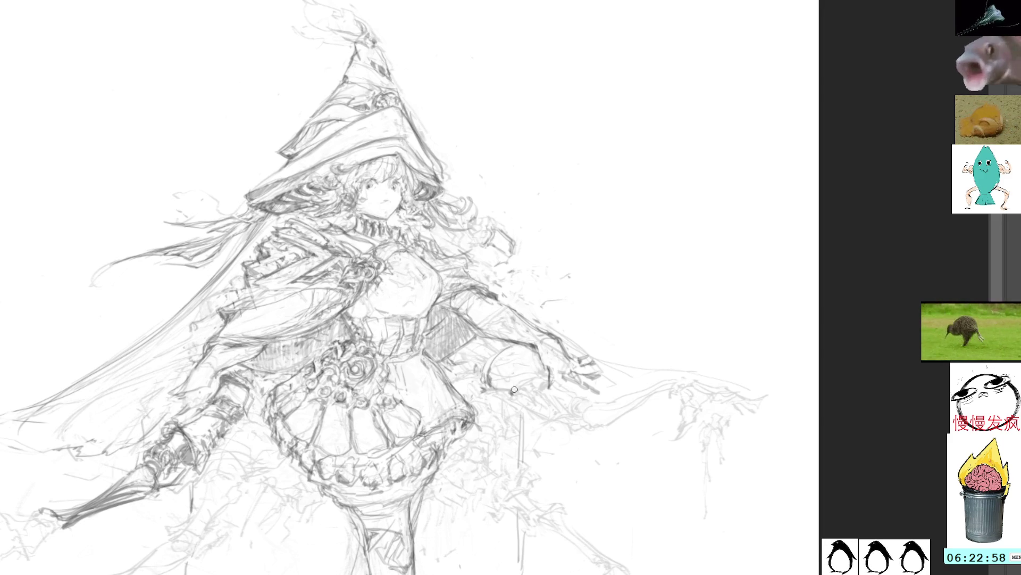
pyautogui.moveTo(500, 400)
pyautogui.mouseDown()
pyautogui.moveTo(517, 395)
pyautogui.moveTo(520, 373)
pyautogui.mouseUp()
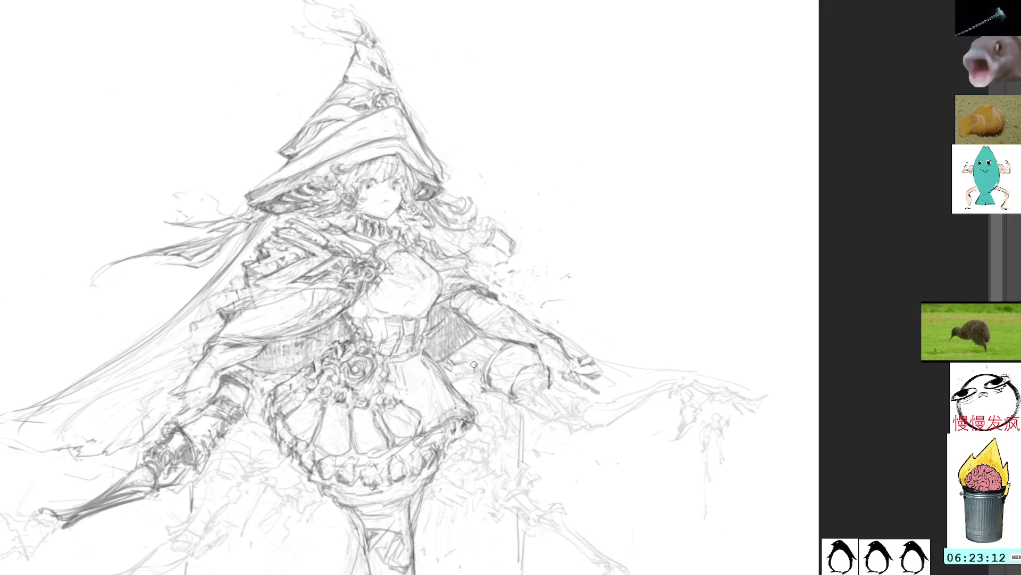
pyautogui.moveTo(450, 374); pyautogui.dragTo(478, 371)
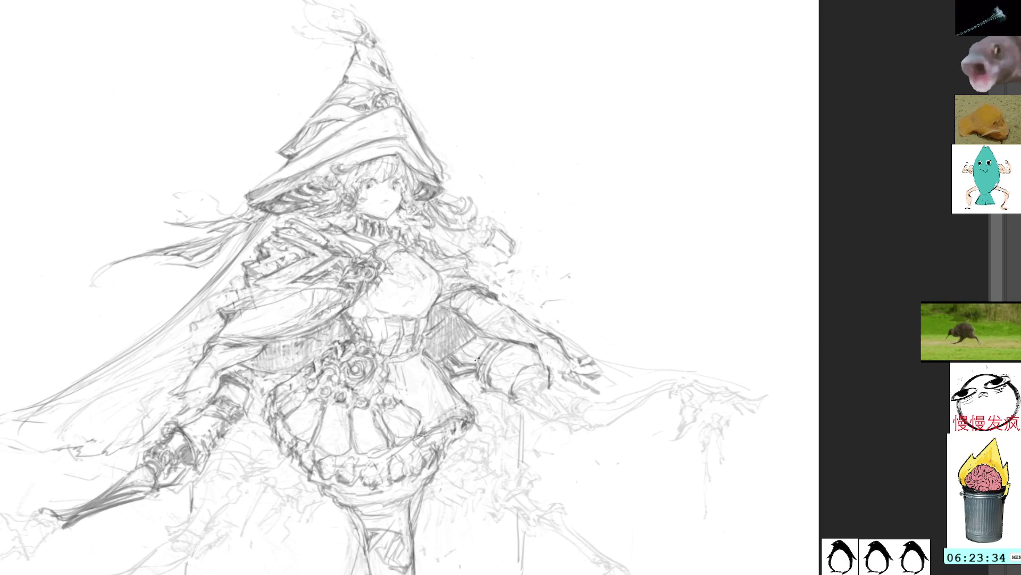
pyautogui.moveTo(592, 203); pyautogui.dragTo(518, 264)
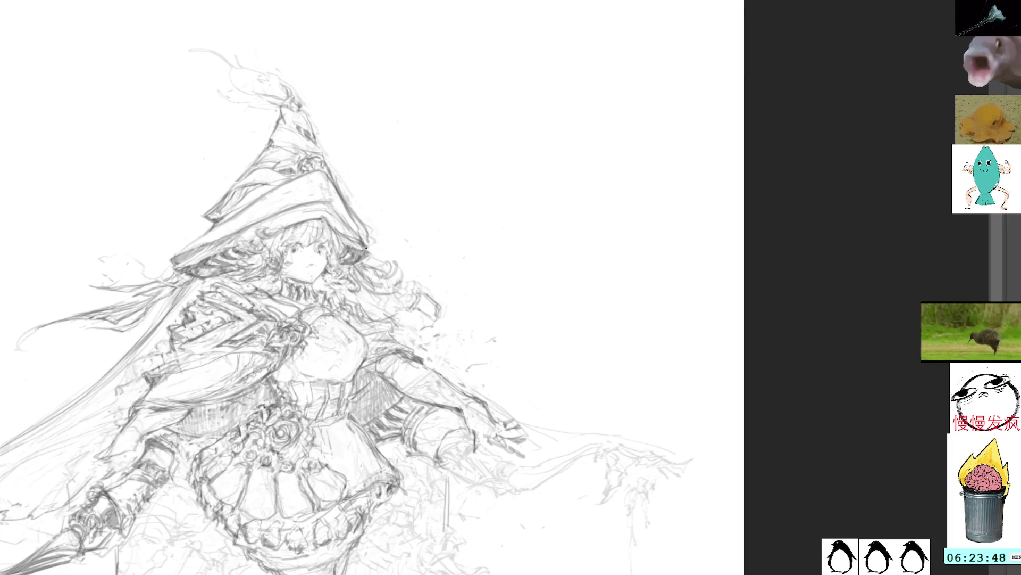
# Step: Tilt the view diagonally and zoom in, then lasso the outstretched hand, redoing a misplaced outline
pyautogui.moveTo(513, 193); pyautogui.dragTo(540, 278)
pyautogui.moveTo(401, 236); pyautogui.dragTo(444, 264)
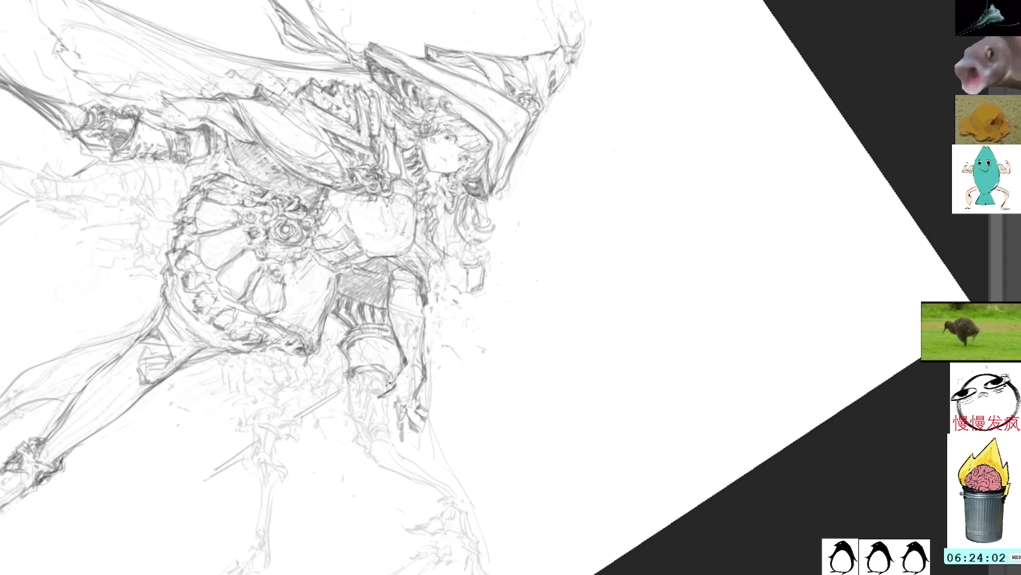
pyautogui.moveTo(451, 370); pyautogui.dragTo(433, 319)
pyautogui.hotkey('ctrl', 'z')
pyautogui.moveTo(438, 397)
pyautogui.mouseDown()
pyautogui.moveTo(399, 375)
pyautogui.moveTo(441, 442)
pyautogui.moveTo(461, 403)
pyautogui.mouseUp()
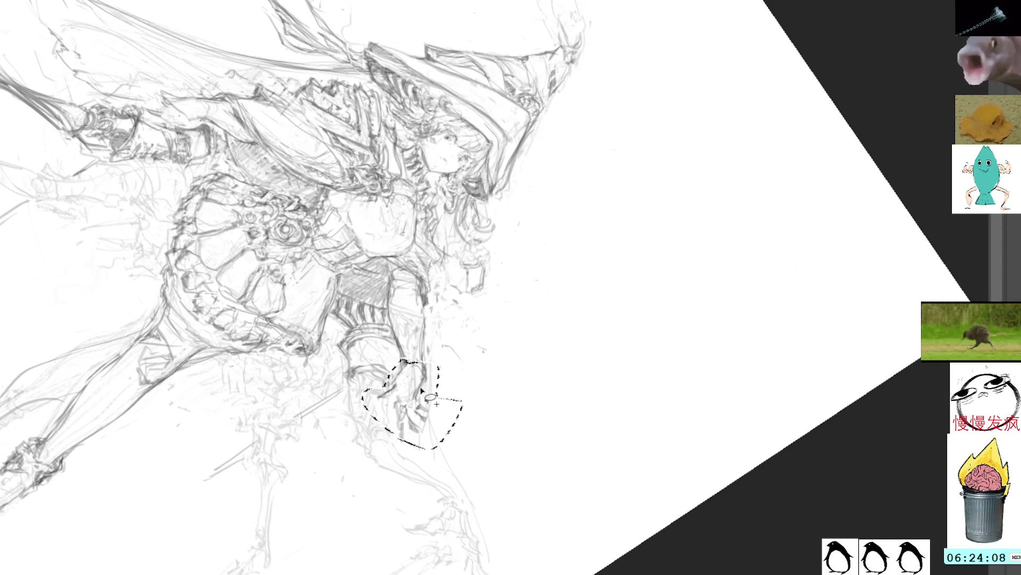
# Step: Rotate the selected hand and move it farther out from the arm with Free Transform
pyautogui.hotkey('ctrl', 't')
pyautogui.moveTo(506, 363); pyautogui.dragTo(589, 343)
pyautogui.press('Return')
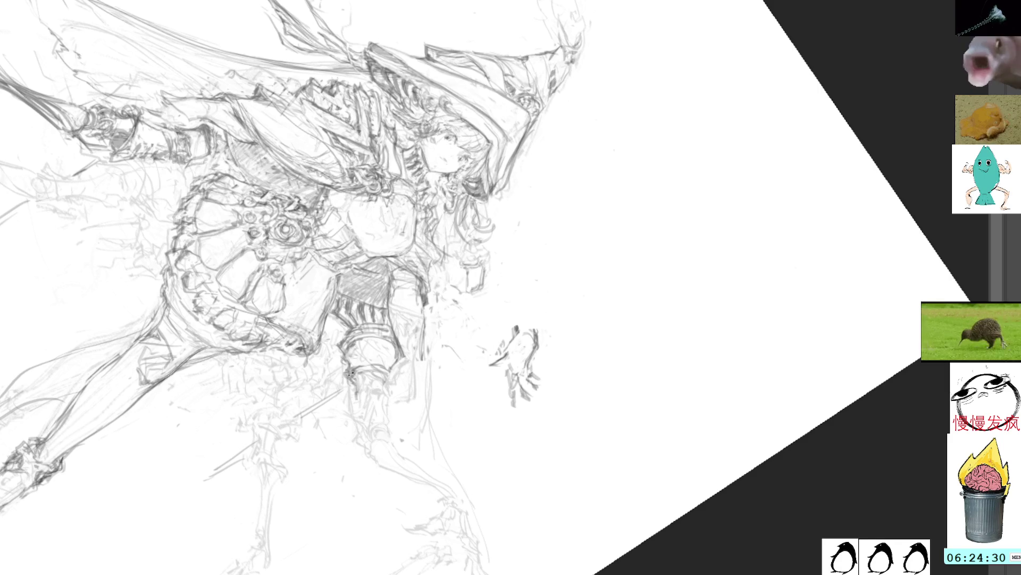
# Step: Add faint pencil marks near the knee in a rotated view, then reset the view upright
pyautogui.moveTo(355, 392); pyautogui.dragTo(354, 290)
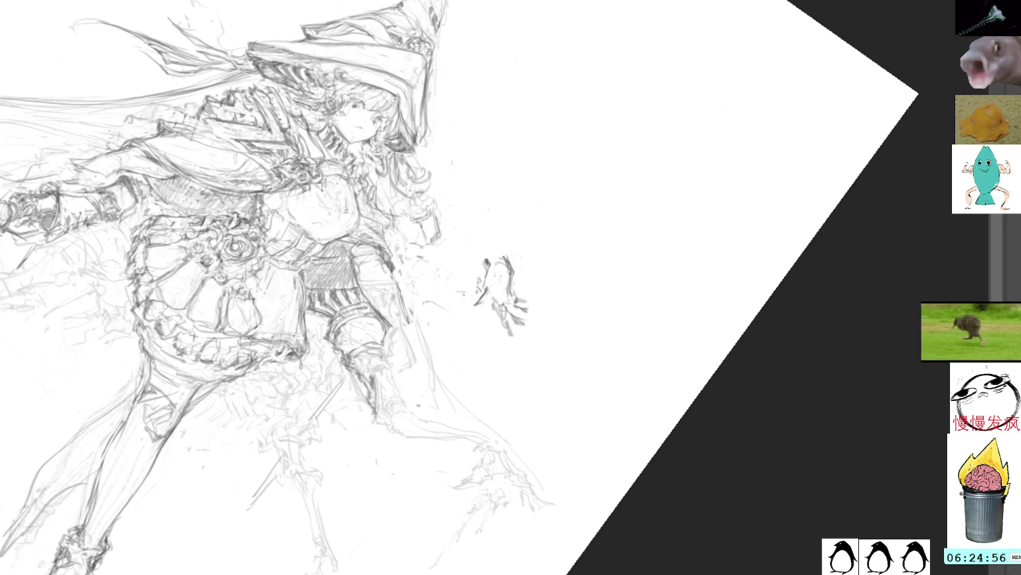
pyautogui.moveTo(351, 366); pyautogui.dragTo(371, 382)
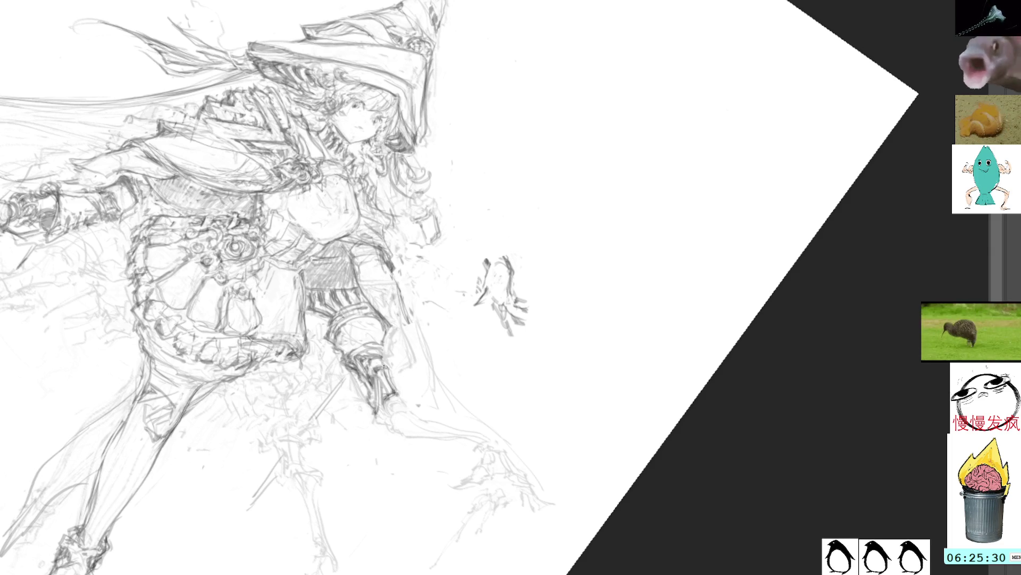
pyautogui.press('Delete')
pyautogui.scroll(-2, 569, 229)
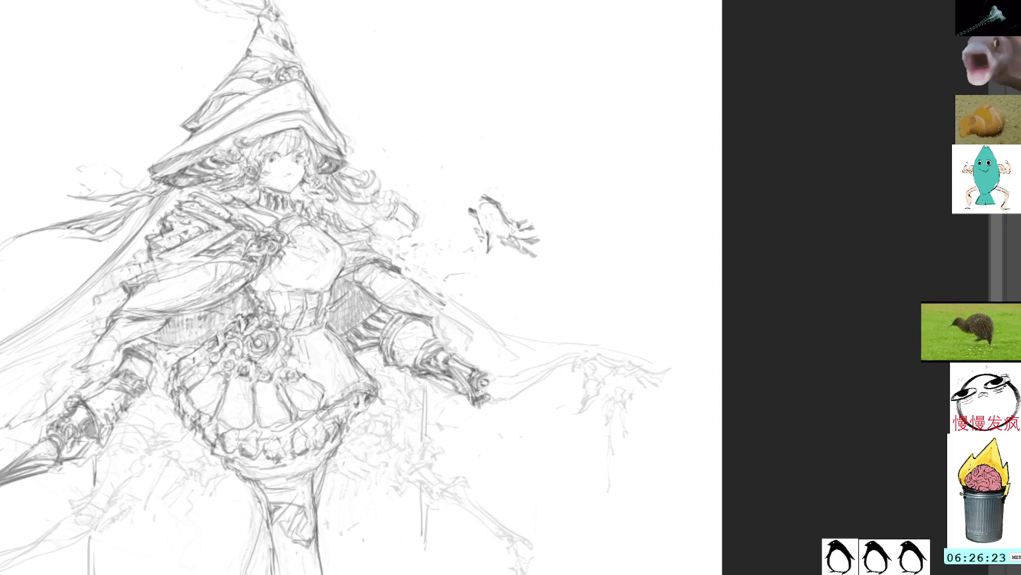
# Step: Add pencil strokes at the gauntlet tip, beside it, and along the outstretched arm
pyautogui.moveTo(479, 382); pyautogui.dragTo(509, 406)
pyautogui.moveTo(504, 395)
pyautogui.mouseDown()
pyautogui.moveTo(513, 403)
pyautogui.moveTo(498, 397)
pyautogui.moveTo(499, 382)
pyautogui.moveTo(540, 370)
pyautogui.moveTo(523, 382)
pyautogui.mouseUp()
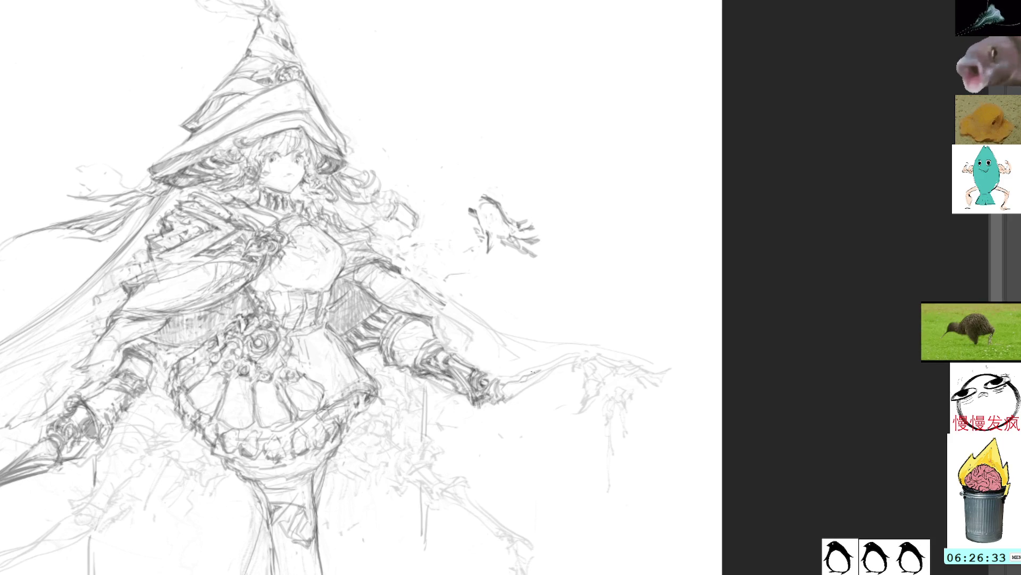
pyautogui.moveTo(438, 319)
pyautogui.mouseDown()
pyautogui.moveTo(427, 337)
pyautogui.moveTo(453, 378)
pyautogui.moveTo(484, 381)
pyautogui.moveTo(479, 387)
pyautogui.mouseUp()
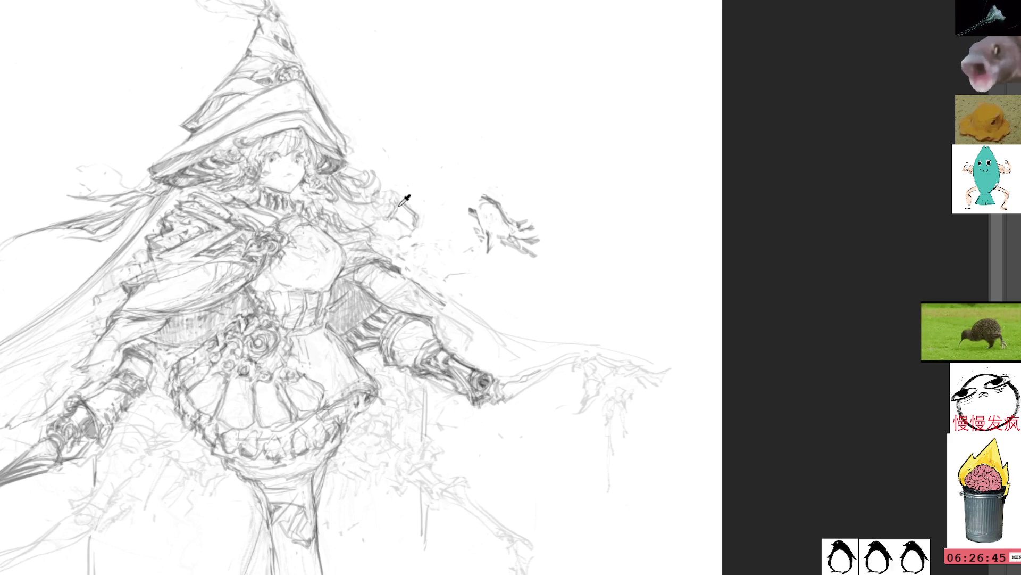
# Step: Draw a slender staff extending from the hand, strengthening its lines and marking the tip
pyautogui.moveTo(559, 412)
pyautogui.mouseDown()
pyautogui.moveTo(573, 369)
pyautogui.moveTo(527, 366)
pyautogui.moveTo(582, 320)
pyautogui.mouseUp()
pyautogui.moveTo(524, 345); pyautogui.dragTo(596, 309)
pyautogui.moveTo(536, 361); pyautogui.dragTo(589, 321)
pyautogui.moveTo(522, 369)
pyautogui.mouseDown()
pyautogui.moveTo(601, 310)
pyautogui.moveTo(608, 336)
pyautogui.mouseUp()
pyautogui.moveTo(589, 339); pyautogui.dragTo(598, 333)
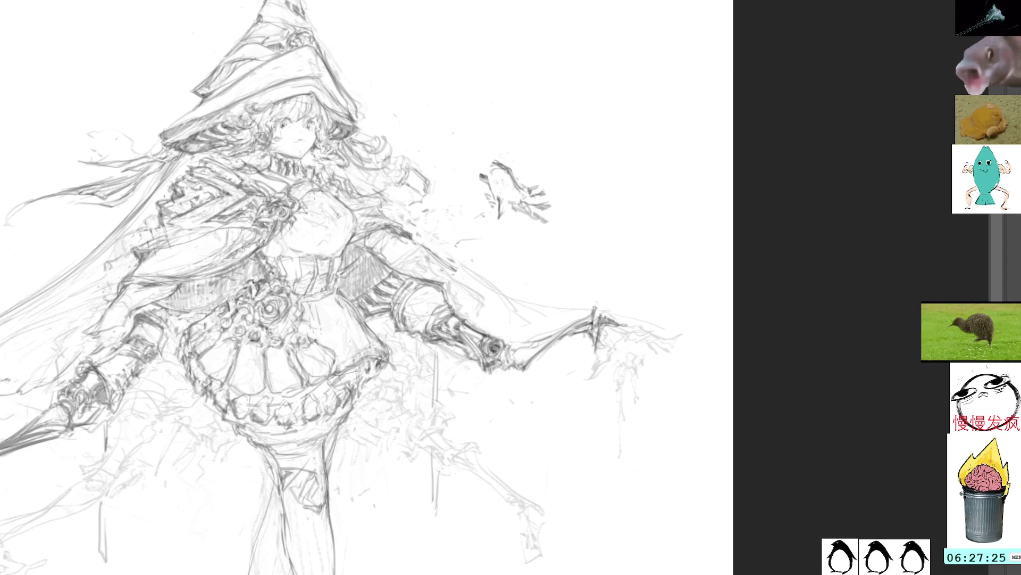
# Step: Add short strokes at the staff tip and around the right-hand fingers, then pan the view right
pyautogui.moveTo(596, 307); pyautogui.dragTo(617, 320)
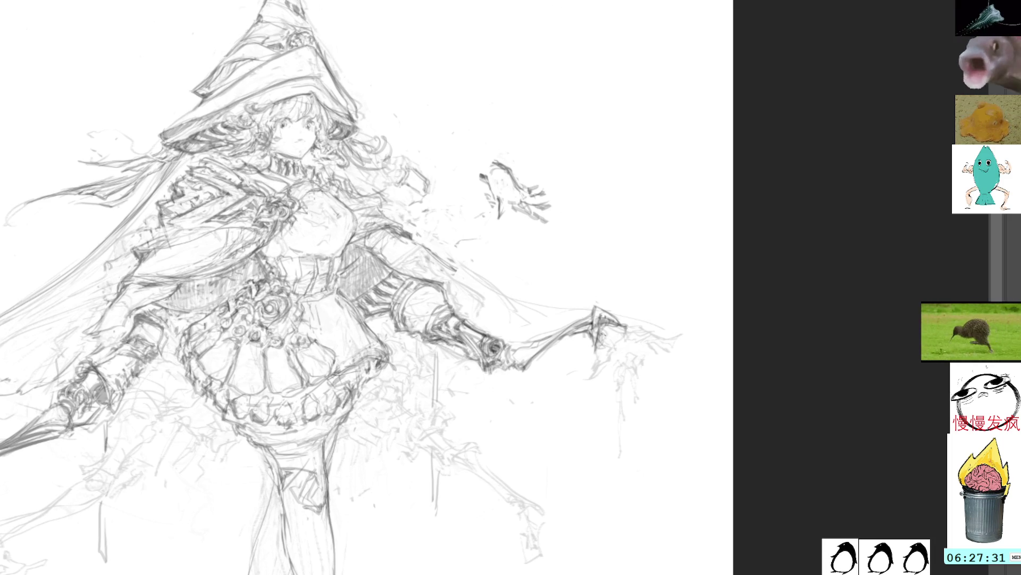
pyautogui.moveTo(607, 334); pyautogui.dragTo(640, 355)
pyautogui.moveTo(634, 344); pyautogui.dragTo(649, 361)
pyautogui.moveTo(641, 361); pyautogui.dragTo(663, 373)
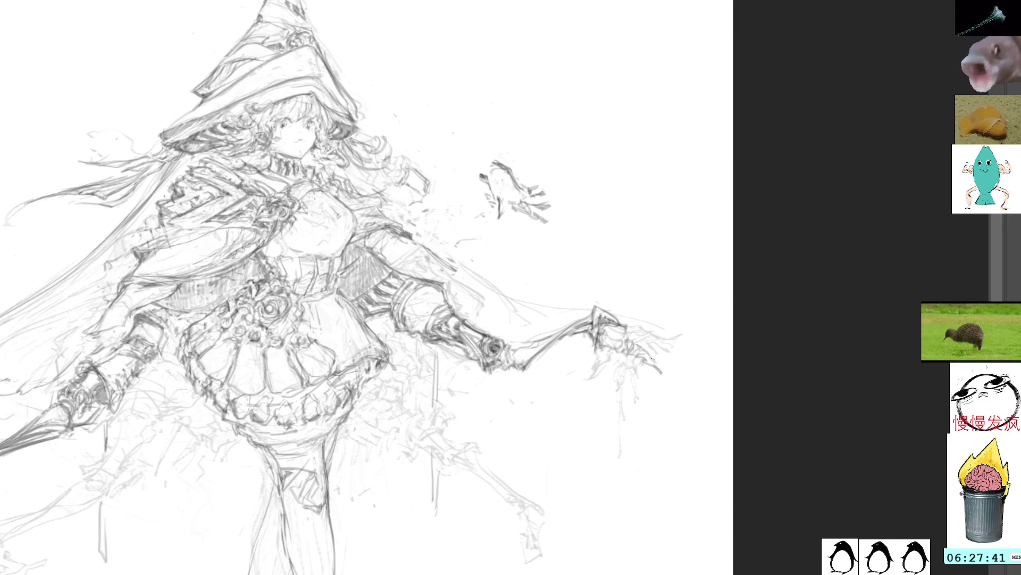
pyautogui.moveTo(634, 334); pyautogui.dragTo(645, 339)
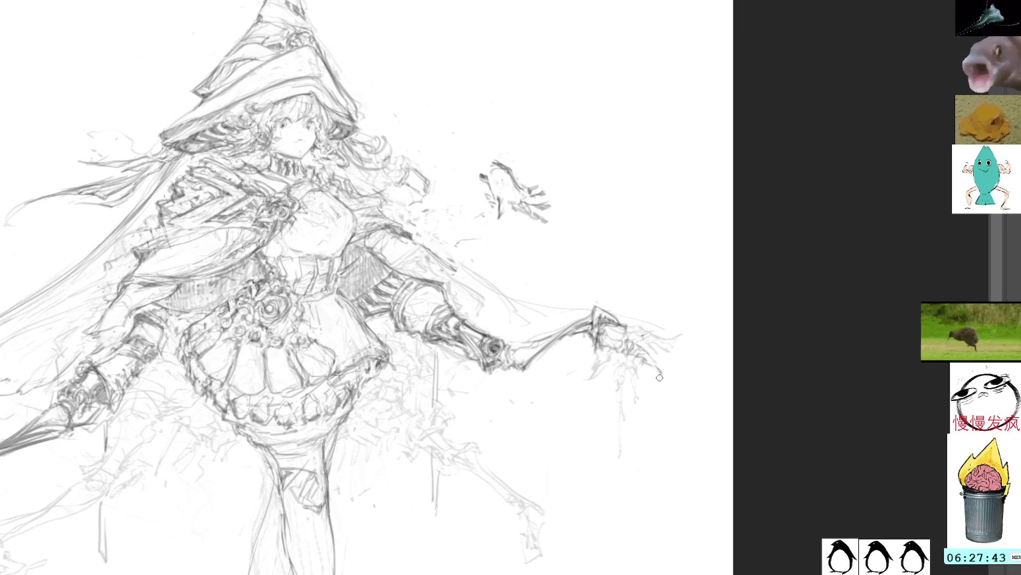
pyautogui.moveTo(583, 280); pyautogui.dragTo(679, 273)
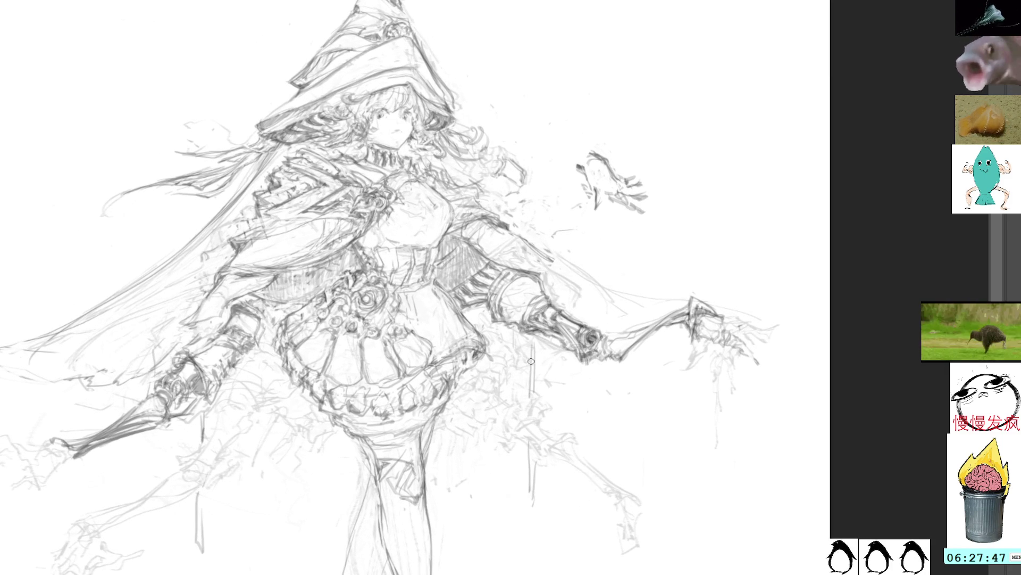
# Step: Move the floating sketch down-left toward the hand with Free Transform, then deselect
pyautogui.moveTo(650, 96)
pyautogui.mouseDown()
pyautogui.moveTo(646, 176)
pyautogui.moveTo(548, 229)
pyautogui.moveTo(636, 193)
pyautogui.mouseUp()
pyautogui.hotkey('ctrl', 't')
pyautogui.moveTo(633, 245); pyautogui.dragTo(597, 345)
pyautogui.press('Return')
pyautogui.hotkey('ctrl', 'd')
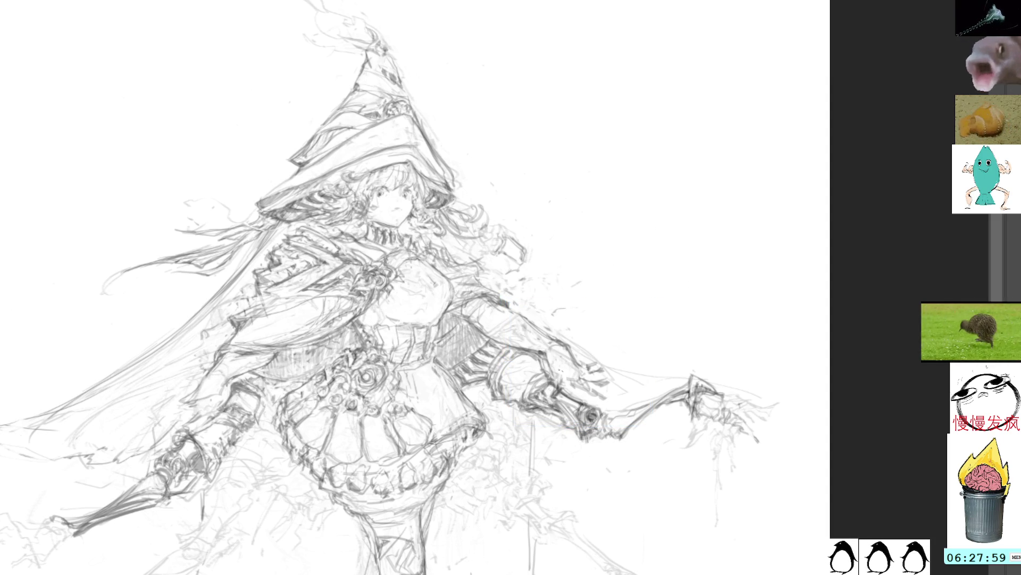
# Step: Darken the pencil marks on the glove, then pan to reveal more of the sketch
pyautogui.moveTo(548, 360)
pyautogui.mouseDown()
pyautogui.moveTo(561, 380)
pyautogui.moveTo(588, 383)
pyautogui.mouseUp()
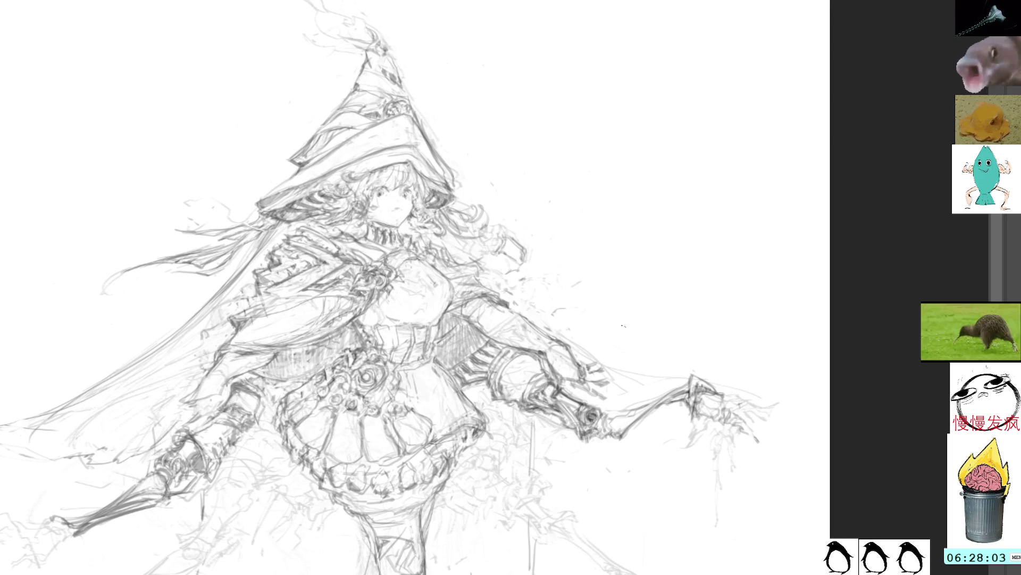
pyautogui.moveTo(620, 304); pyautogui.dragTo(613, 243)
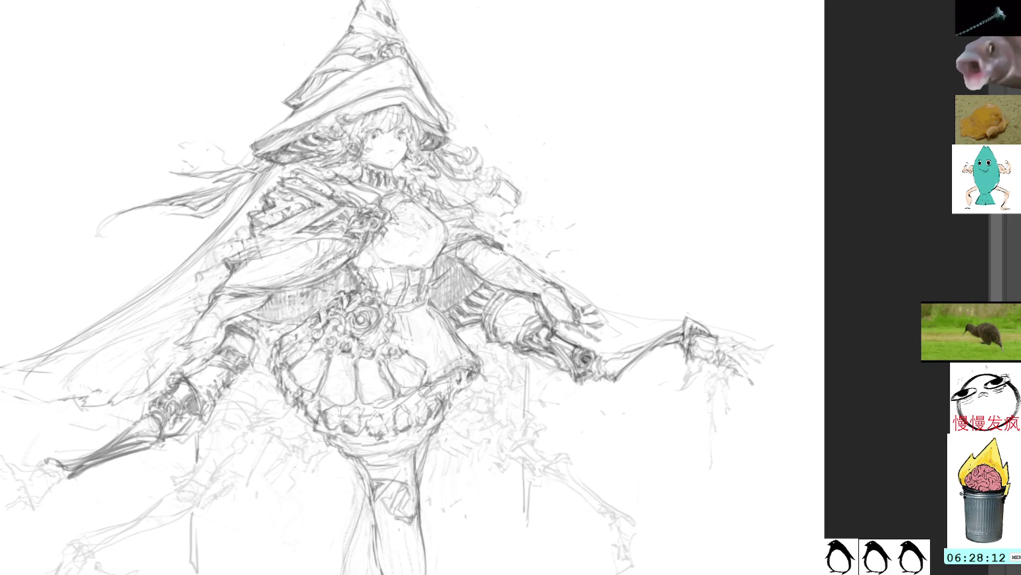
pyautogui.moveTo(526, 232)
pyautogui.mouseDown()
pyautogui.moveTo(559, 270)
pyautogui.moveTo(567, 239)
pyautogui.mouseUp()
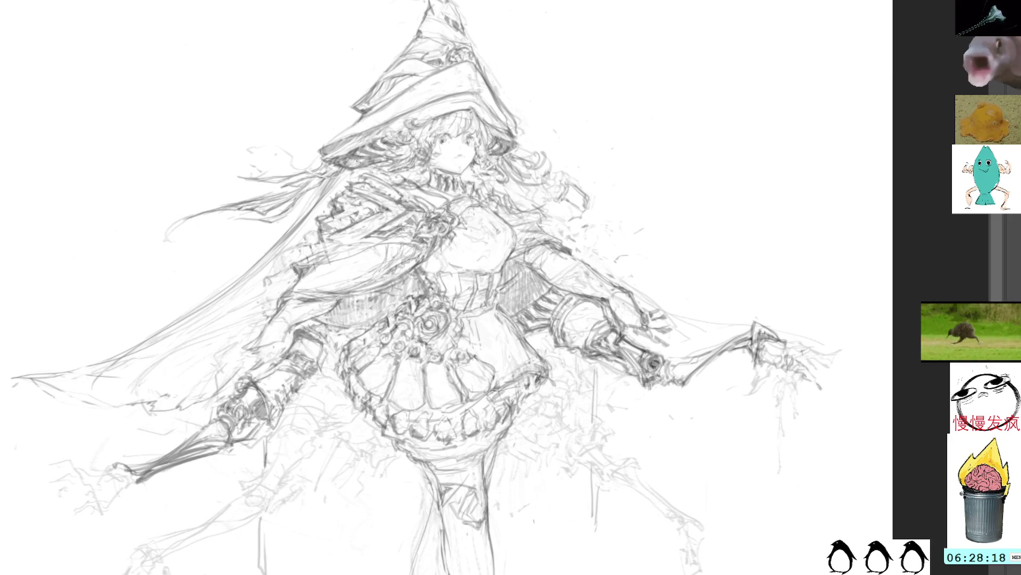
# Step: Retrace the lower leg outline with short pencil strokes, then add faint strokes along the thigh
pyautogui.moveTo(452, 430); pyautogui.dragTo(479, 364)
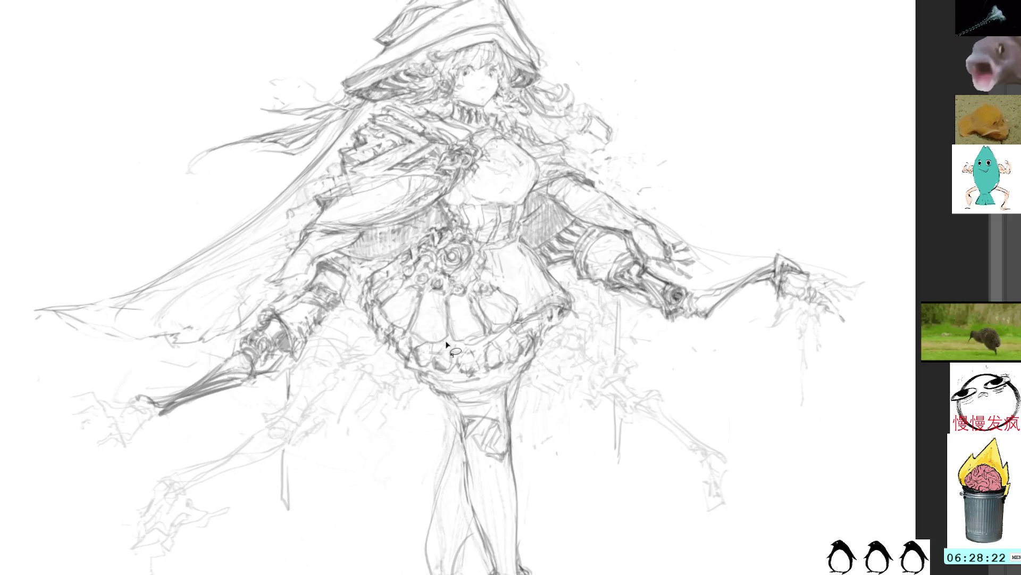
pyautogui.moveTo(447, 393)
pyautogui.mouseDown()
pyautogui.moveTo(464, 418)
pyautogui.moveTo(463, 448)
pyautogui.mouseUp()
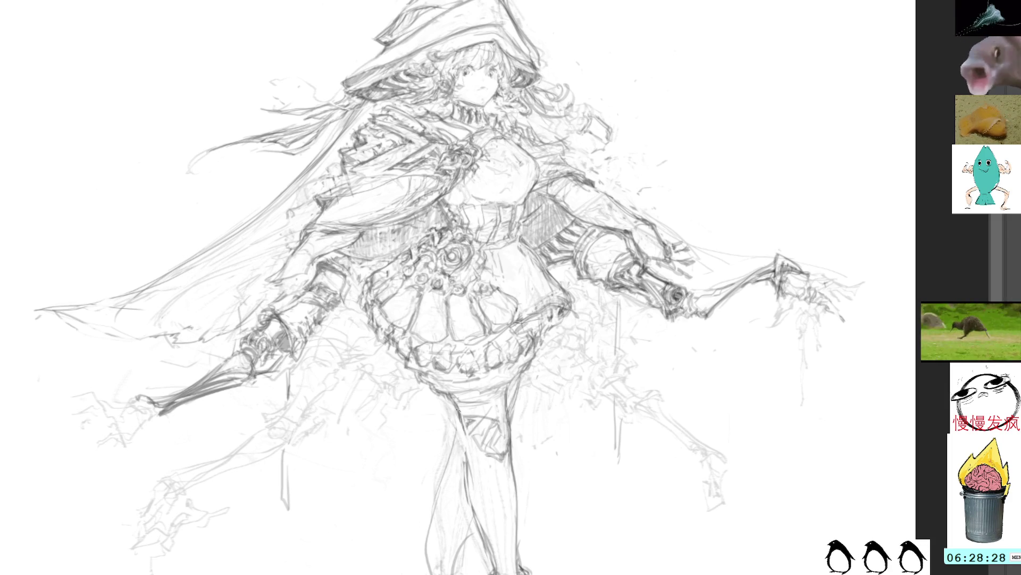
pyautogui.moveTo(462, 423); pyautogui.dragTo(473, 511)
pyautogui.moveTo(462, 452); pyautogui.dragTo(498, 574)
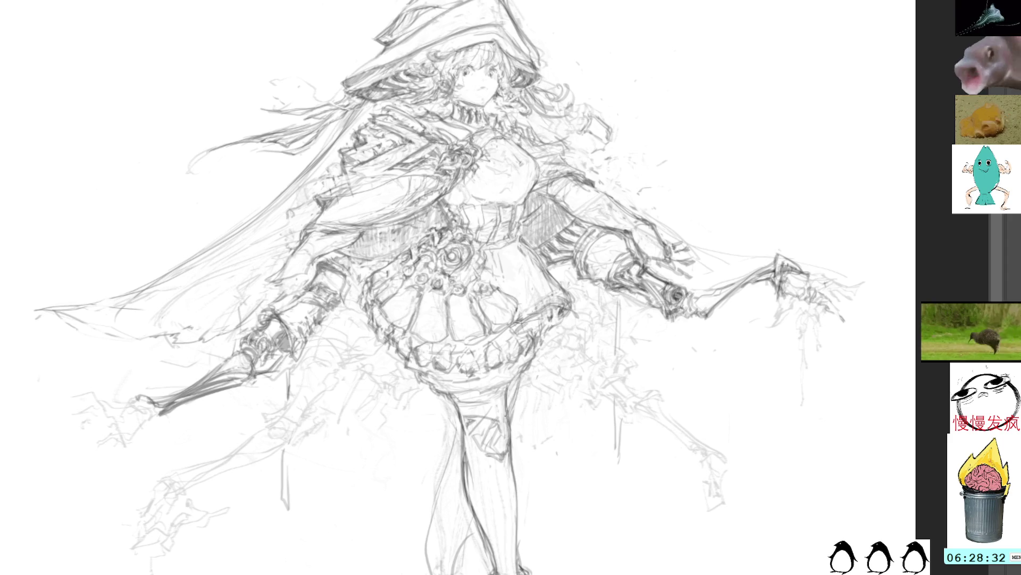
pyautogui.moveTo(507, 400)
pyautogui.mouseDown()
pyautogui.moveTo(512, 471)
pyautogui.moveTo(508, 400)
pyautogui.mouseUp()
pyautogui.moveTo(548, 213)
pyautogui.mouseDown()
pyautogui.moveTo(527, 269)
pyautogui.moveTo(521, 370)
pyautogui.moveTo(635, 388)
pyautogui.mouseUp()
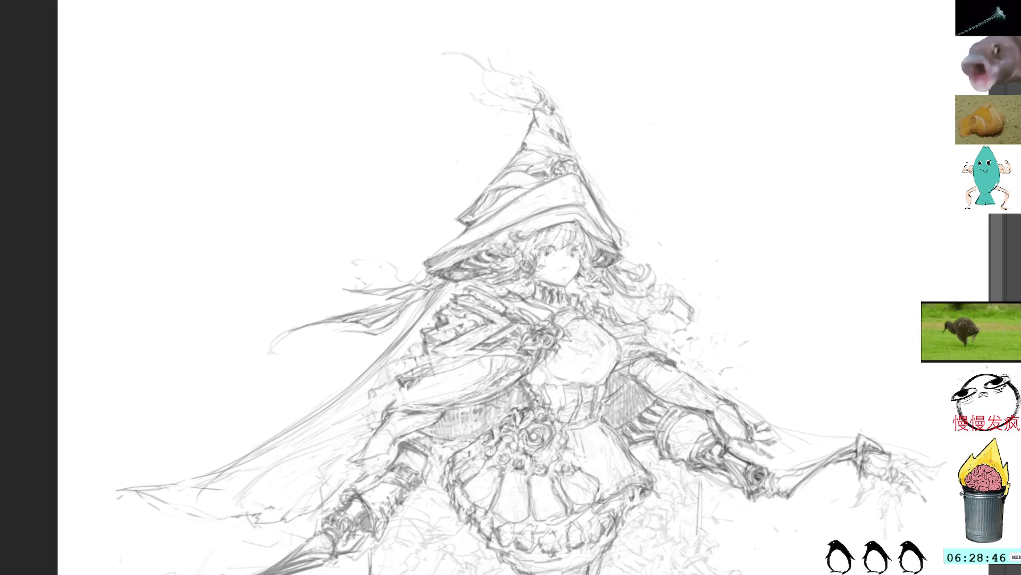
pyautogui.moveTo(596, 163); pyautogui.dragTo(527, 224)
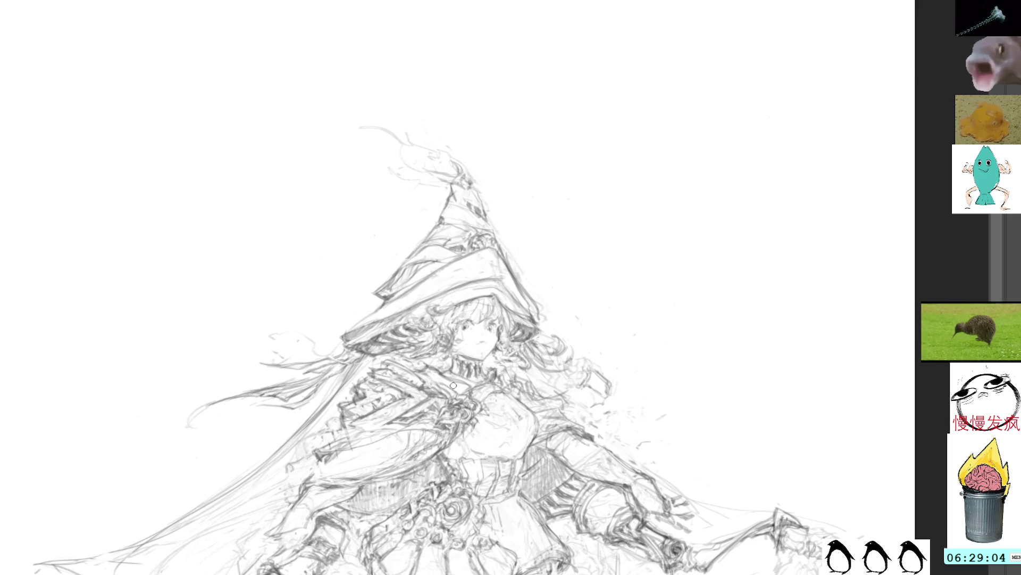
pyautogui.moveTo(528, 376); pyautogui.dragTo(517, 248)
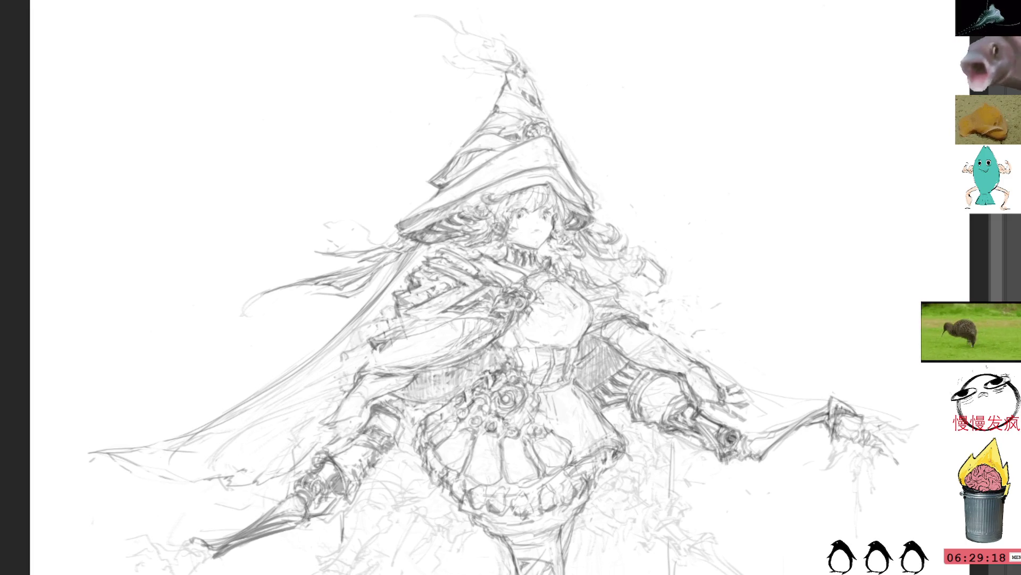
pyautogui.moveTo(510, 10)
pyautogui.mouseDown()
pyautogui.moveTo(515, 37)
pyautogui.moveTo(490, 30)
pyautogui.moveTo(474, 92)
pyautogui.mouseUp()
pyautogui.moveTo(550, 315)
pyautogui.mouseDown()
pyautogui.moveTo(587, 349)
pyautogui.moveTo(530, 335)
pyautogui.mouseUp()
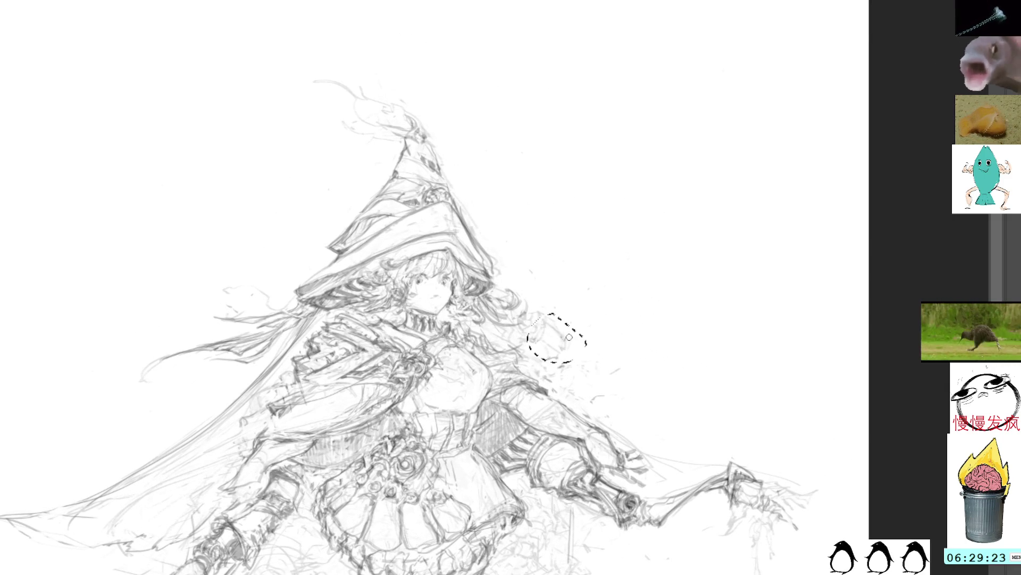
pyautogui.hotkey('ctrl', 'd')
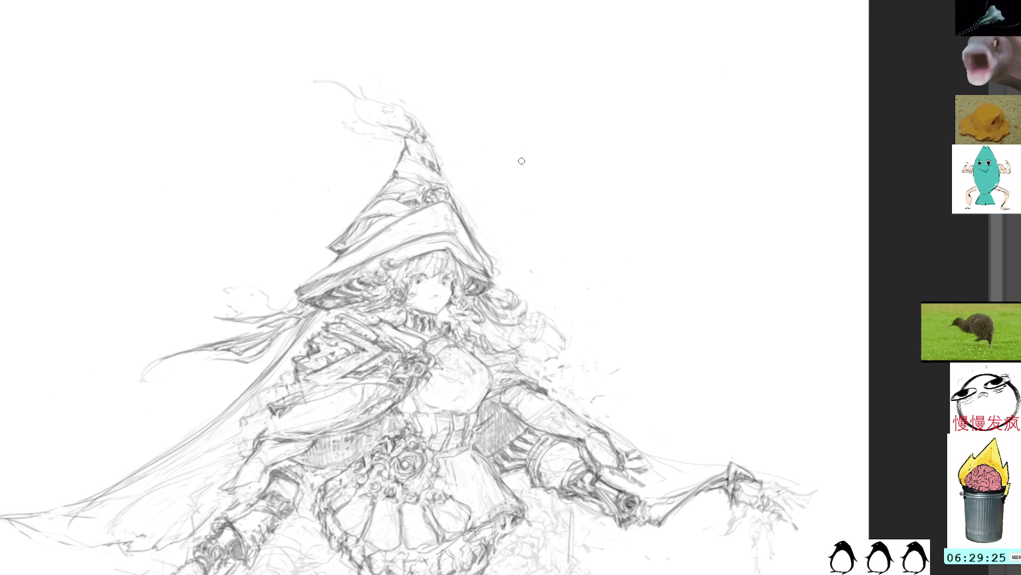
pyautogui.moveTo(578, 231)
pyautogui.mouseDown()
pyautogui.moveTo(613, 159)
pyautogui.moveTo(468, 173)
pyautogui.mouseUp()
pyautogui.moveTo(354, 87); pyautogui.dragTo(399, 61)
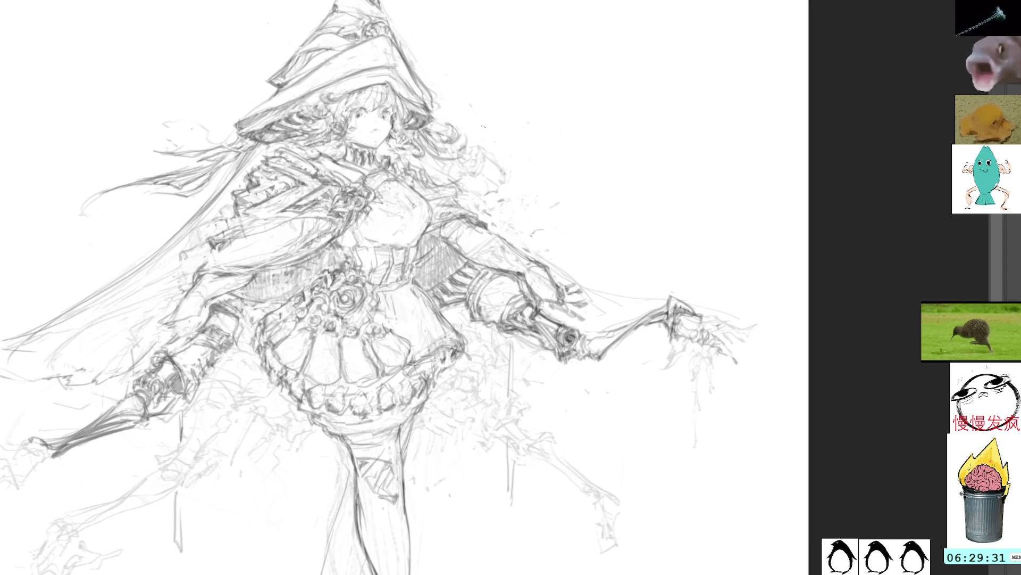
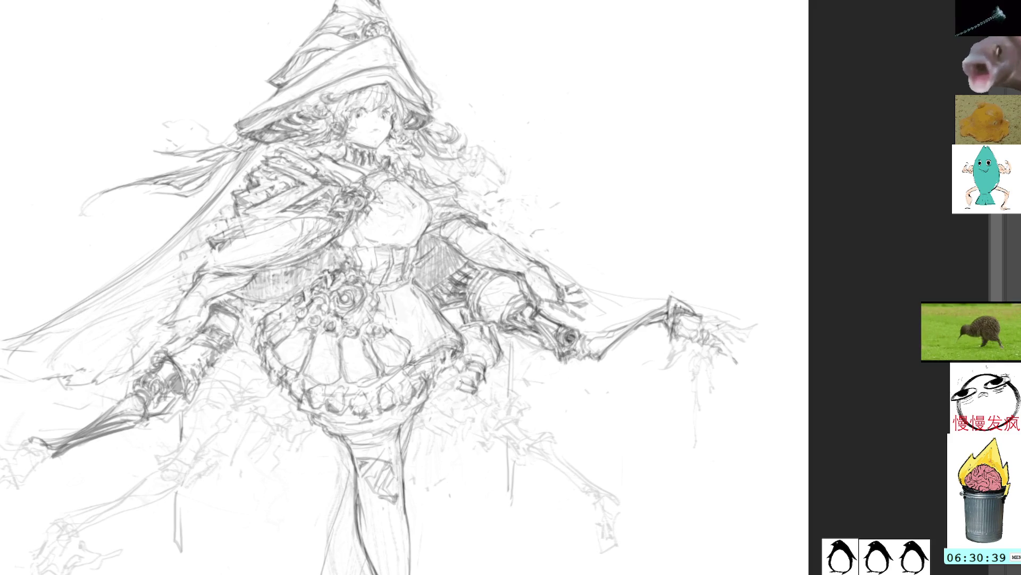
# Step: Add a small pencil mark, then lasso the hand beside the skirt's right edge
pyautogui.moveTo(460, 379)
pyautogui.mouseDown()
pyautogui.moveTo(478, 384)
pyautogui.moveTo(464, 390)
pyautogui.mouseUp()
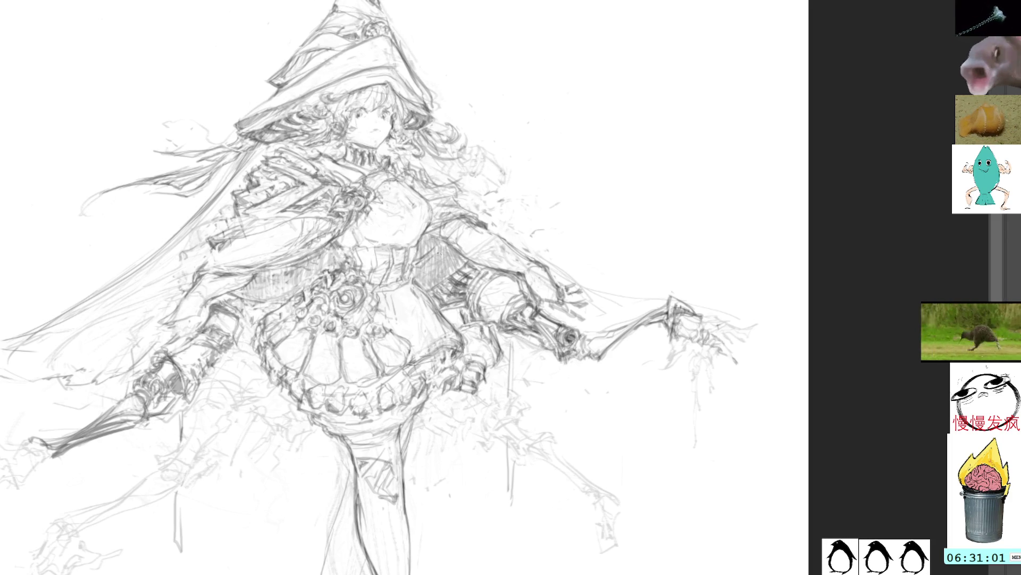
pyautogui.moveTo(458, 314)
pyautogui.mouseDown()
pyautogui.moveTo(457, 350)
pyautogui.moveTo(437, 310)
pyautogui.moveTo(430, 356)
pyautogui.mouseUp()
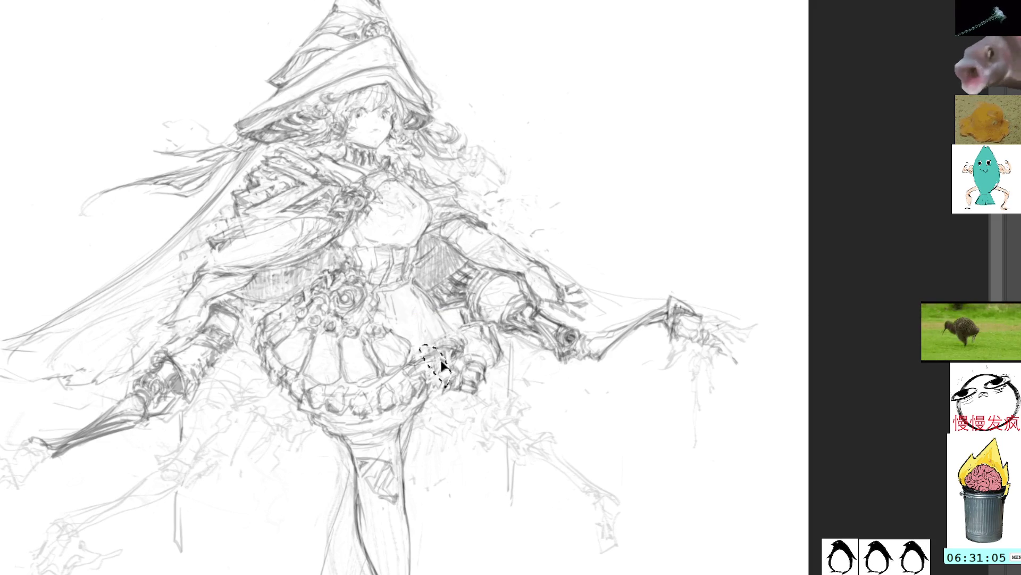
# Step: Deselect, lighten the old strokes around the hand, and sketch fresh pencil lines over it
pyautogui.click(453, 302)
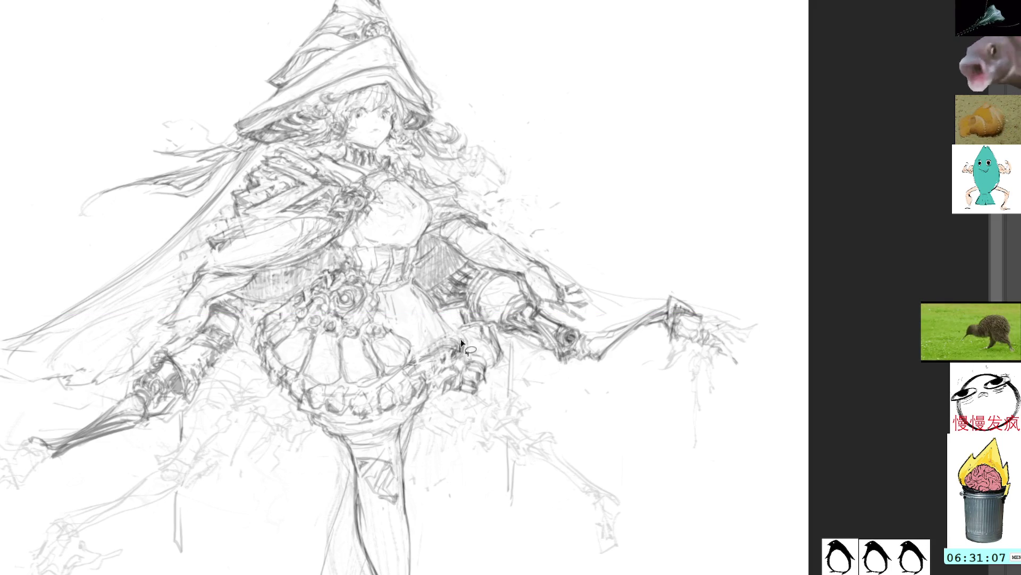
pyautogui.moveTo(460, 334)
pyautogui.mouseDown()
pyautogui.moveTo(421, 367)
pyautogui.moveTo(433, 338)
pyautogui.moveTo(447, 357)
pyautogui.moveTo(457, 340)
pyautogui.mouseUp()
pyautogui.press('b')
pyautogui.moveTo(417, 285); pyautogui.dragTo(455, 337)
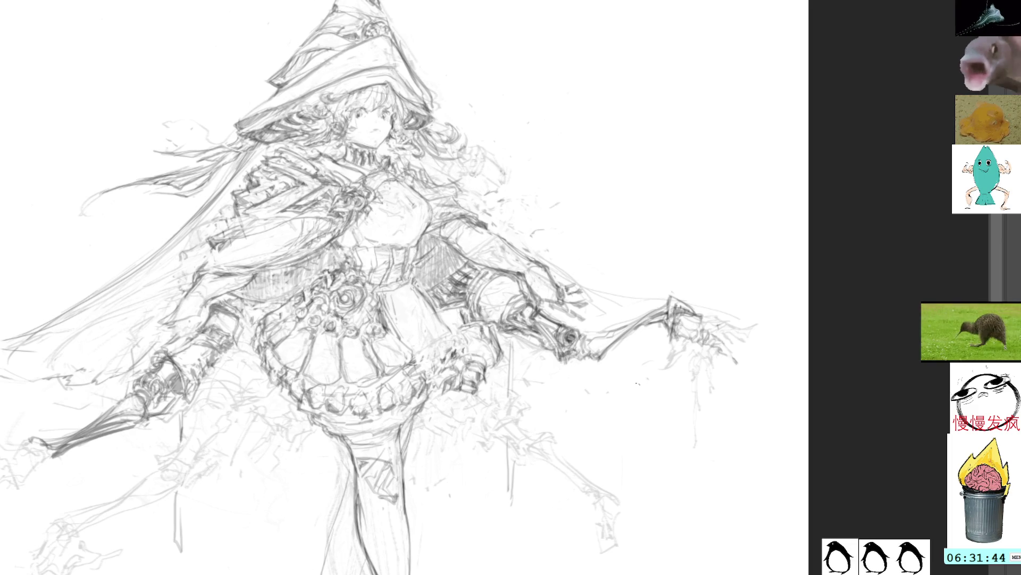
# Step: Scroll and pan the canvas up and left to reveal the figure's legs
pyautogui.scroll(-1, 612, 349)
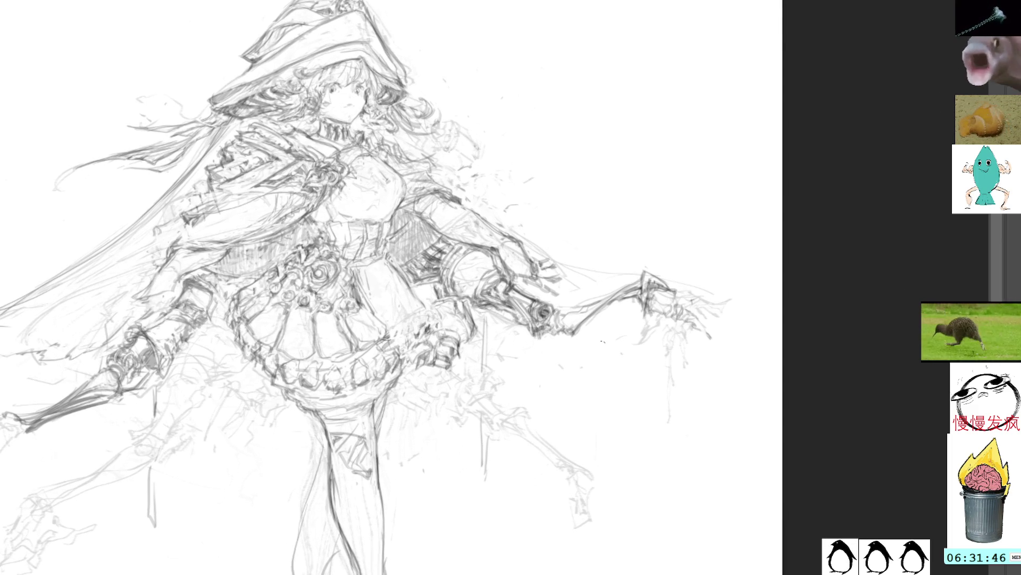
pyautogui.scroll(-1, 606, 346)
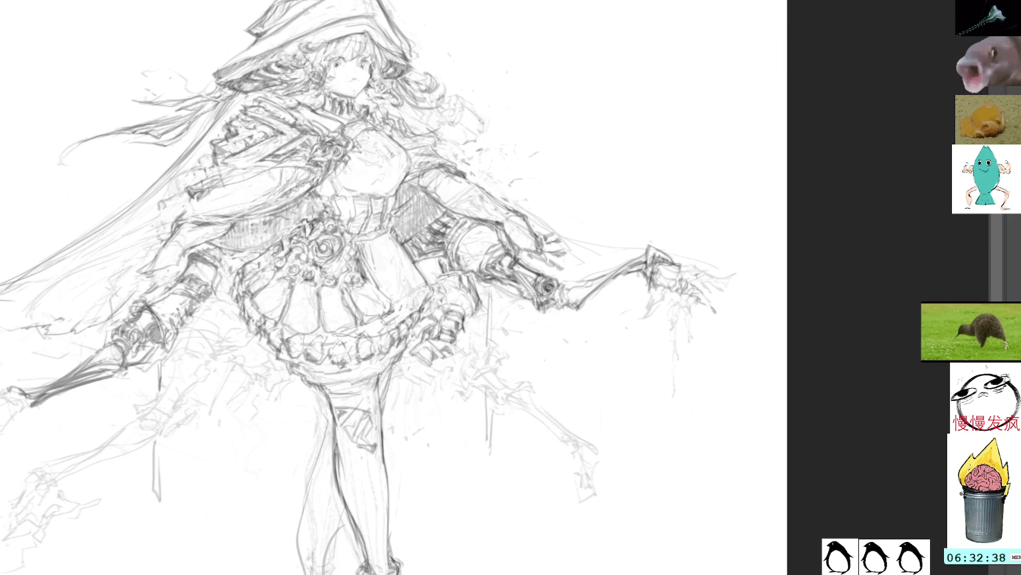
pyautogui.moveTo(448, 288); pyautogui.dragTo(390, 283)
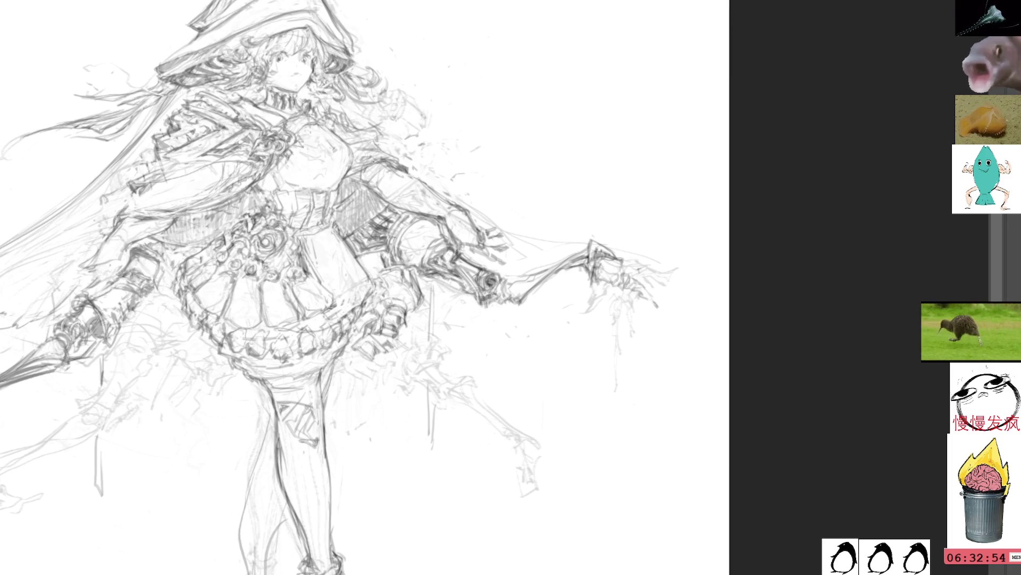
pyautogui.moveTo(463, 304); pyautogui.dragTo(447, 287)
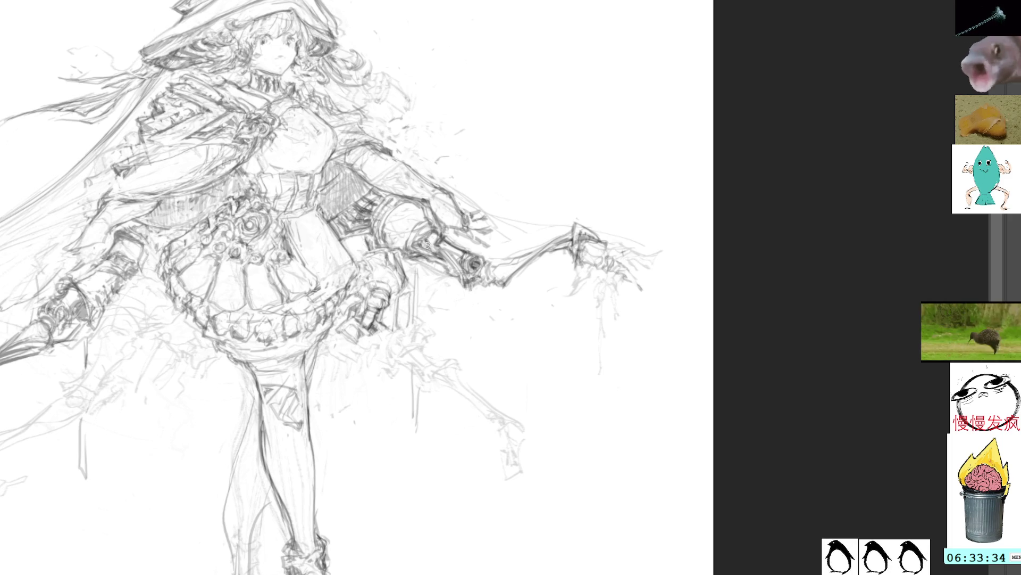
# Step: Lasso and delete the old hand, then begin redrawing its outline with short pencil strokes
pyautogui.moveTo(411, 286)
pyautogui.mouseDown()
pyautogui.moveTo(402, 346)
pyautogui.moveTo(410, 287)
pyautogui.mouseUp()
pyautogui.moveTo(407, 261); pyautogui.dragTo(426, 274)
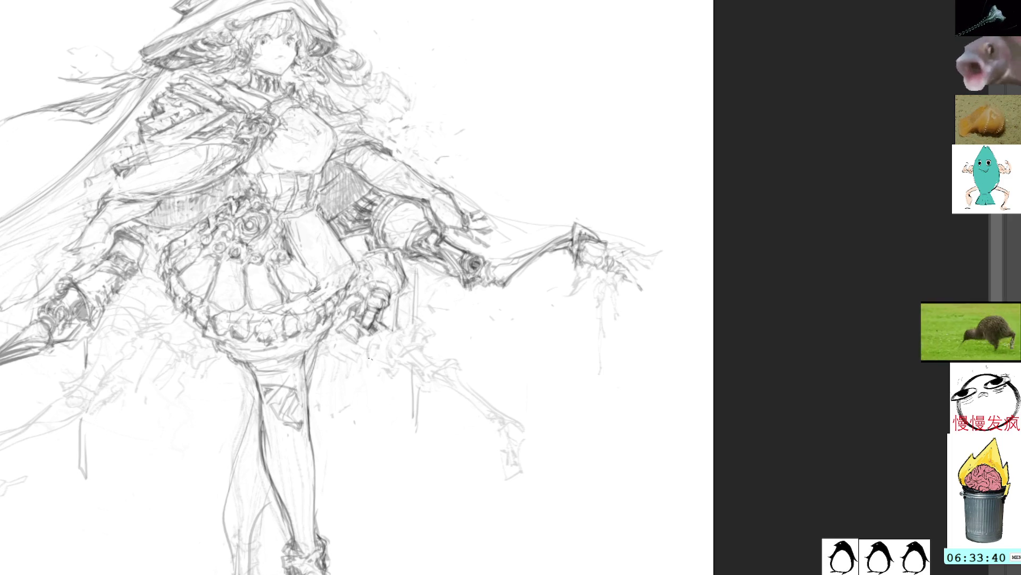
pyautogui.moveTo(382, 335); pyautogui.dragTo(375, 356)
pyautogui.moveTo(403, 325)
pyautogui.mouseDown()
pyautogui.moveTo(373, 358)
pyautogui.moveTo(388, 344)
pyautogui.mouseUp()
pyautogui.moveTo(387, 347)
pyautogui.mouseDown()
pyautogui.moveTo(386, 362)
pyautogui.moveTo(374, 354)
pyautogui.moveTo(383, 361)
pyautogui.mouseUp()
pyautogui.moveTo(417, 322); pyautogui.dragTo(388, 339)
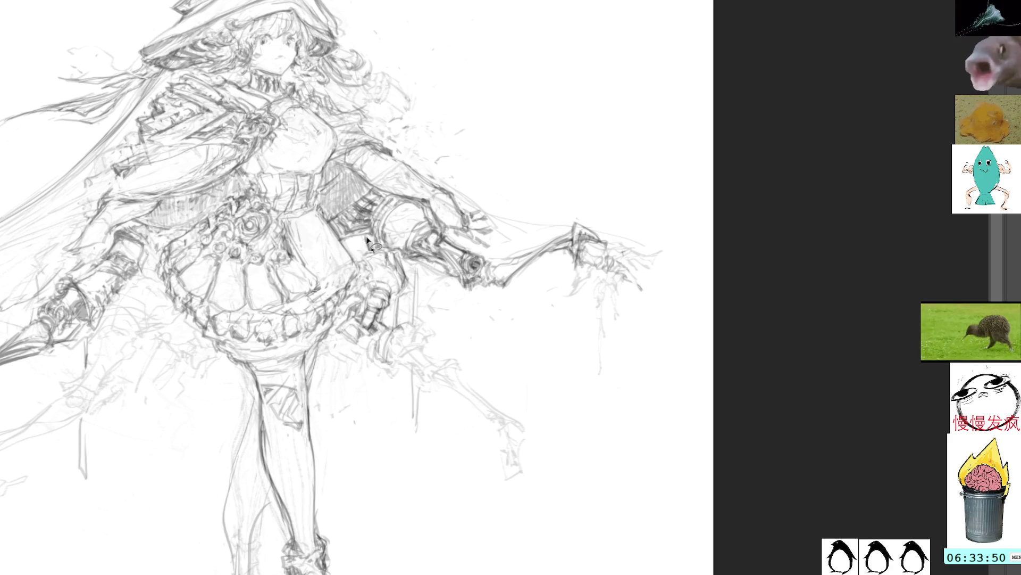
# Step: Darken the new hand's fingers and hatch shading across it
pyautogui.moveTo(379, 336); pyautogui.dragTo(371, 353)
pyautogui.moveTo(374, 343); pyautogui.dragTo(371, 360)
pyautogui.moveTo(378, 334); pyautogui.dragTo(369, 347)
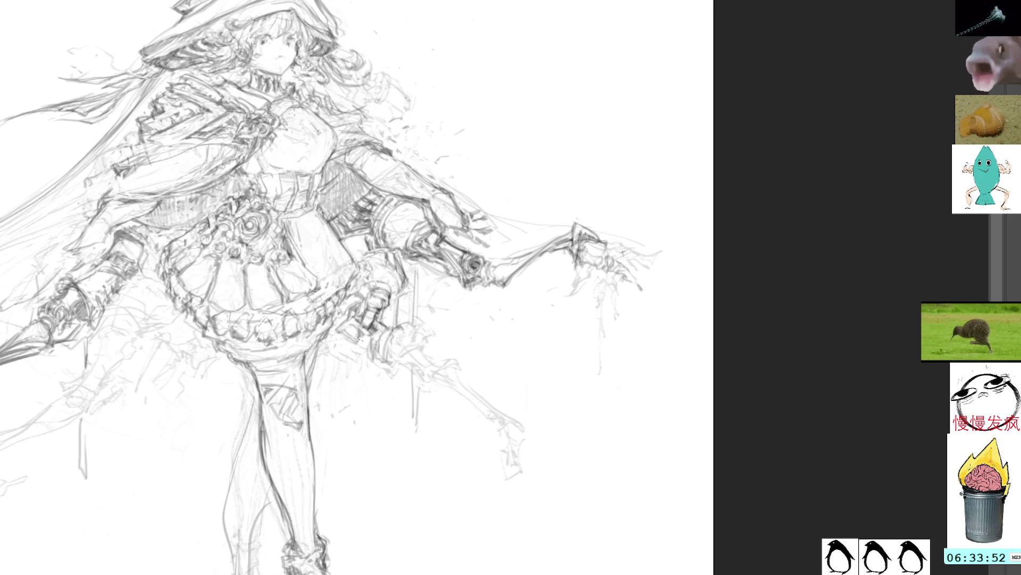
pyautogui.moveTo(373, 340)
pyautogui.mouseDown()
pyautogui.moveTo(372, 370)
pyautogui.moveTo(394, 369)
pyautogui.moveTo(372, 354)
pyautogui.moveTo(394, 352)
pyautogui.moveTo(378, 367)
pyautogui.mouseUp()
pyautogui.moveTo(385, 361); pyautogui.dragTo(376, 352)
pyautogui.moveTo(393, 345); pyautogui.dragTo(377, 338)
pyautogui.moveTo(392, 333); pyautogui.dragTo(382, 343)
pyautogui.moveTo(391, 329)
pyautogui.mouseDown()
pyautogui.moveTo(379, 337)
pyautogui.moveTo(391, 342)
pyautogui.mouseUp()
pyautogui.moveTo(388, 331); pyautogui.dragTo(380, 344)
pyautogui.moveTo(401, 331); pyautogui.dragTo(377, 343)
pyautogui.moveTo(398, 336); pyautogui.dragTo(383, 333)
pyautogui.moveTo(389, 324)
pyautogui.mouseDown()
pyautogui.moveTo(381, 332)
pyautogui.moveTo(428, 328)
pyautogui.moveTo(423, 341)
pyautogui.mouseUp()
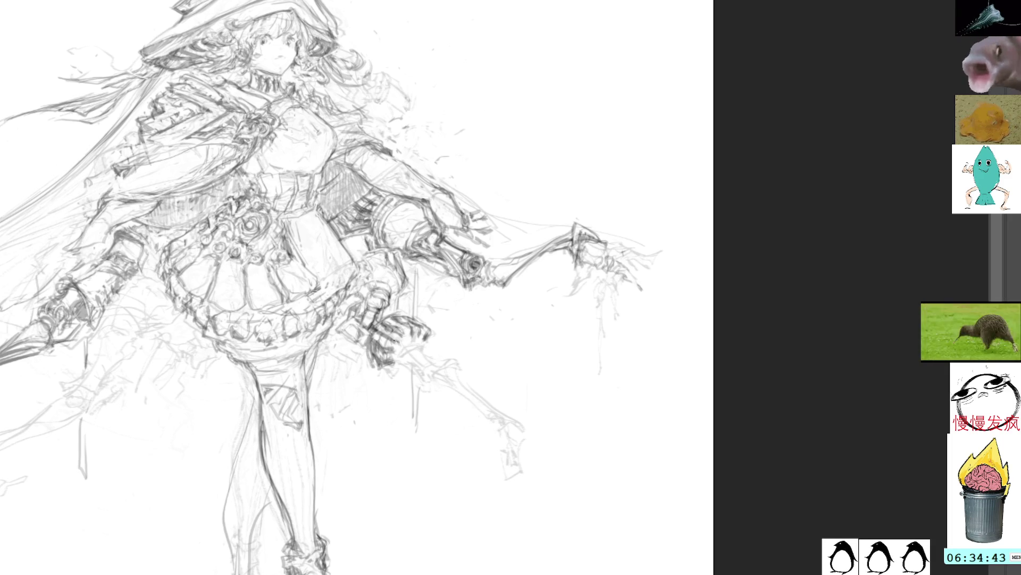
# Step: Draw one more detail stroke on the hand just below the skirt's right edge
pyautogui.moveTo(415, 338); pyautogui.dragTo(390, 371)
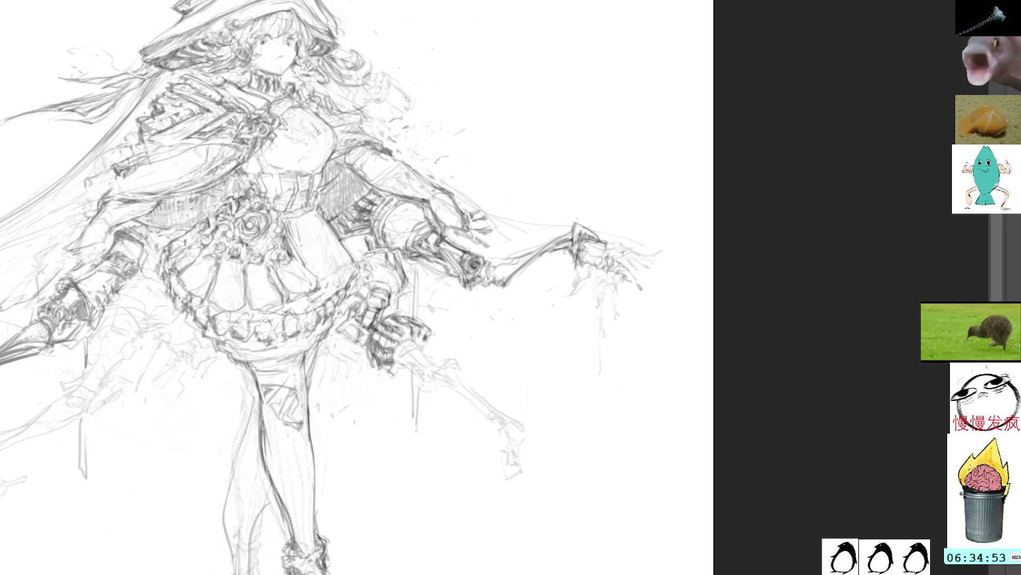
# Step: Move the hand fragment beside the skirt to the blank area right of the head
pyautogui.moveTo(444, 343)
pyautogui.mouseDown()
pyautogui.moveTo(391, 312)
pyautogui.moveTo(368, 380)
pyautogui.moveTo(407, 384)
pyautogui.mouseUp()
pyautogui.moveTo(440, 324)
pyautogui.mouseDown()
pyautogui.moveTo(563, 135)
pyautogui.moveTo(567, 102)
pyautogui.mouseUp()
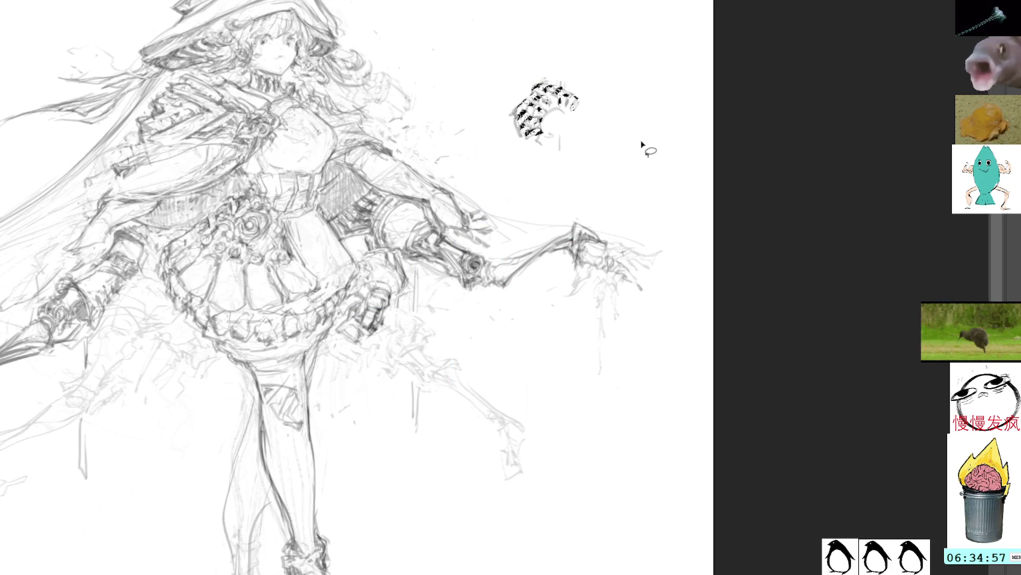
pyautogui.hotkey('ctrl', 'd')
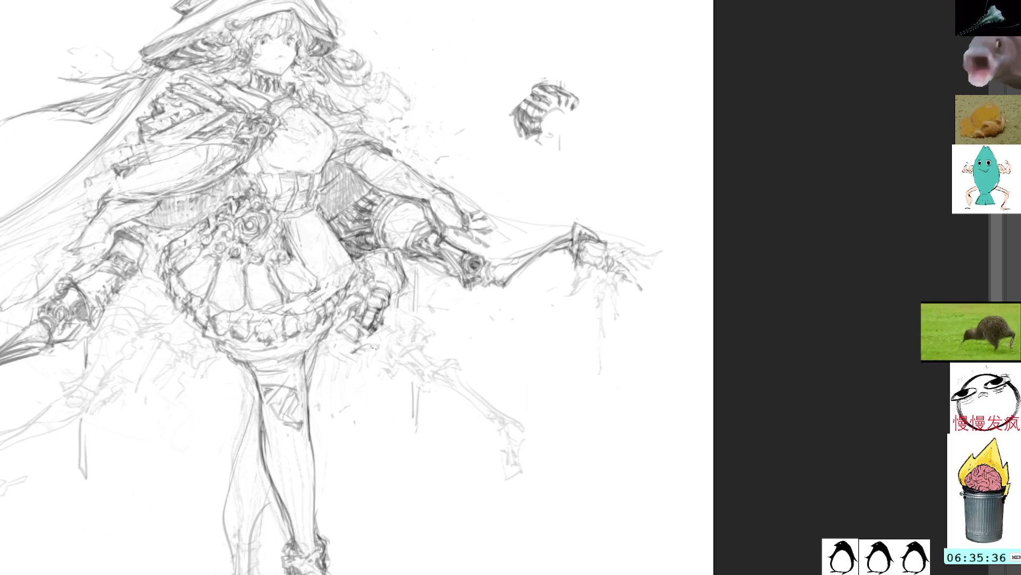
# Step: Sketch the lower skeletal arm reaching down-right past the leg and begin the hilt near the hem
pyautogui.moveTo(367, 349); pyautogui.dragTo(410, 362)
pyautogui.moveTo(372, 331)
pyautogui.mouseDown()
pyautogui.moveTo(411, 379)
pyautogui.moveTo(425, 352)
pyautogui.moveTo(438, 389)
pyautogui.moveTo(452, 362)
pyautogui.moveTo(449, 397)
pyautogui.moveTo(453, 380)
pyautogui.moveTo(503, 407)
pyautogui.mouseUp()
pyautogui.moveTo(452, 386)
pyautogui.mouseDown()
pyautogui.moveTo(467, 370)
pyautogui.moveTo(506, 415)
pyautogui.mouseUp()
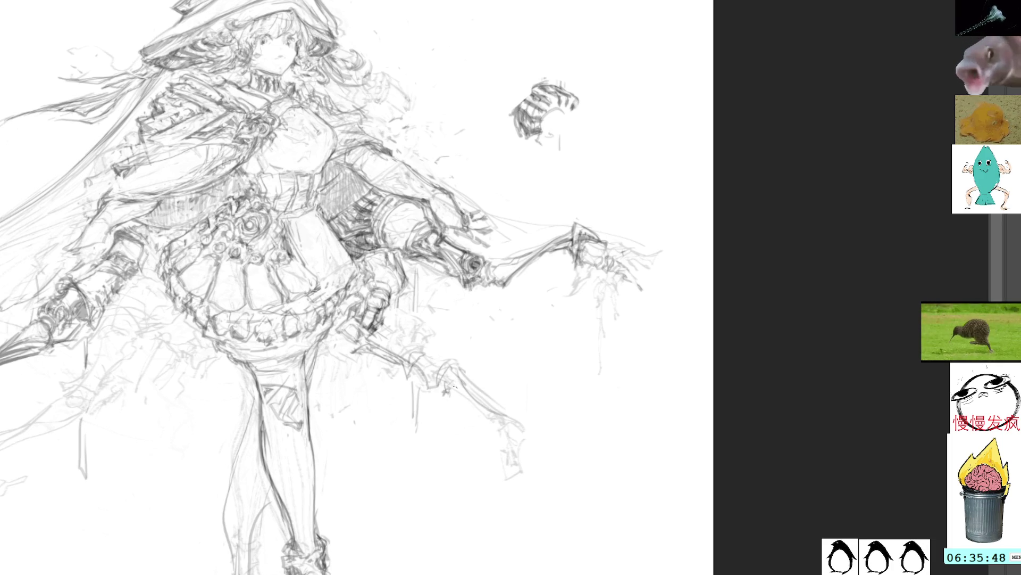
pyautogui.moveTo(444, 389); pyautogui.dragTo(501, 428)
pyautogui.moveTo(490, 421); pyautogui.dragTo(503, 439)
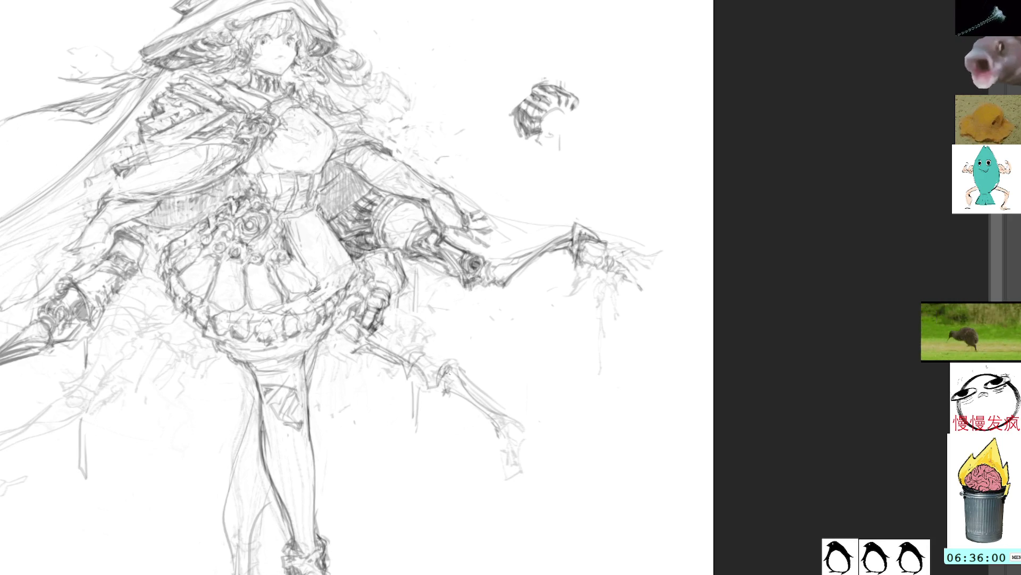
pyautogui.moveTo(445, 372)
pyautogui.mouseDown()
pyautogui.moveTo(429, 377)
pyautogui.moveTo(433, 367)
pyautogui.mouseUp()
pyautogui.moveTo(356, 347)
pyautogui.mouseDown()
pyautogui.moveTo(383, 353)
pyautogui.moveTo(359, 348)
pyautogui.moveTo(349, 360)
pyautogui.moveTo(346, 347)
pyautogui.moveTo(347, 359)
pyautogui.moveTo(355, 333)
pyautogui.moveTo(348, 345)
pyautogui.mouseUp()
pyautogui.hotkey('ctrl', 'z')
pyautogui.hotkey('ctrl', 'z')
pyautogui.hotkey('ctrl', 'z')
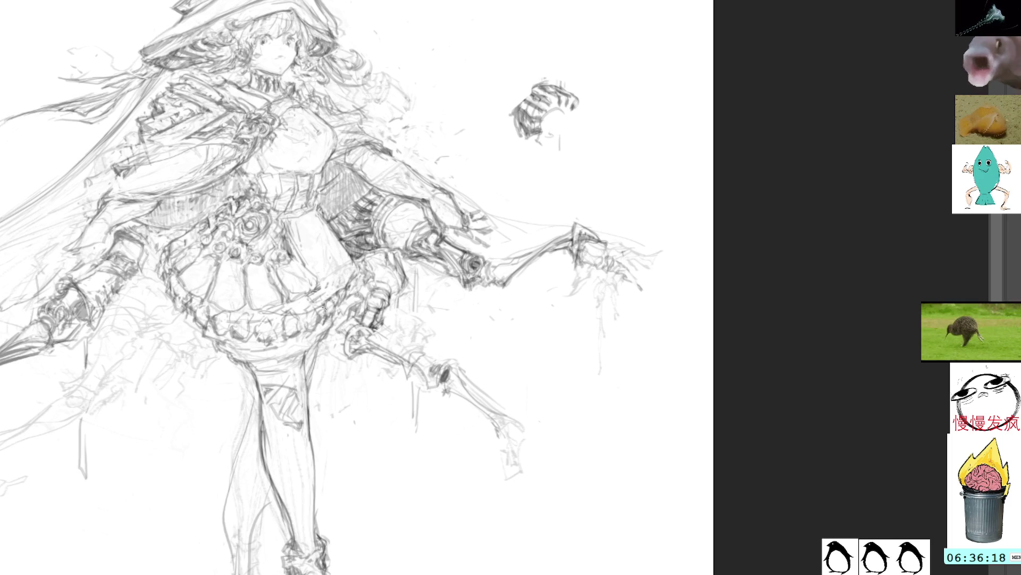
# Step: Hatch shading and a contour onto the hilt near the skirt hem
pyautogui.moveTo(344, 350); pyautogui.dragTo(317, 359)
pyautogui.moveTo(341, 355); pyautogui.dragTo(320, 360)
pyautogui.moveTo(333, 356); pyautogui.dragTo(323, 365)
pyautogui.moveTo(349, 333)
pyautogui.mouseDown()
pyautogui.moveTo(335, 357)
pyautogui.moveTo(321, 355)
pyautogui.moveTo(340, 356)
pyautogui.moveTo(319, 357)
pyautogui.moveTo(332, 361)
pyautogui.mouseUp()
pyautogui.moveTo(339, 354); pyautogui.dragTo(325, 361)
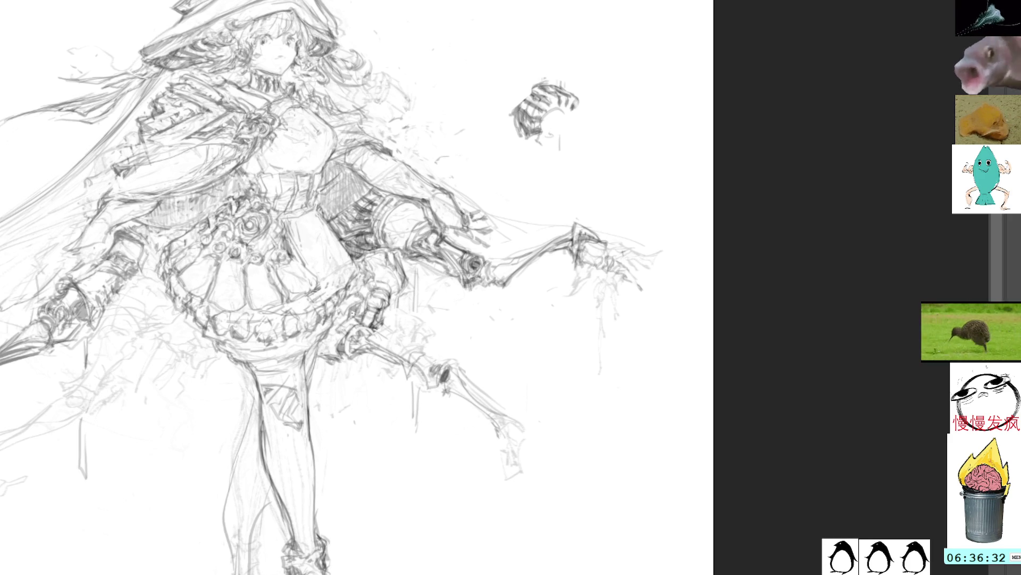
pyautogui.moveTo(355, 319)
pyautogui.mouseDown()
pyautogui.moveTo(379, 311)
pyautogui.moveTo(381, 322)
pyautogui.mouseUp()
pyautogui.moveTo(394, 315)
pyautogui.mouseDown()
pyautogui.moveTo(380, 327)
pyautogui.moveTo(388, 333)
pyautogui.mouseUp()
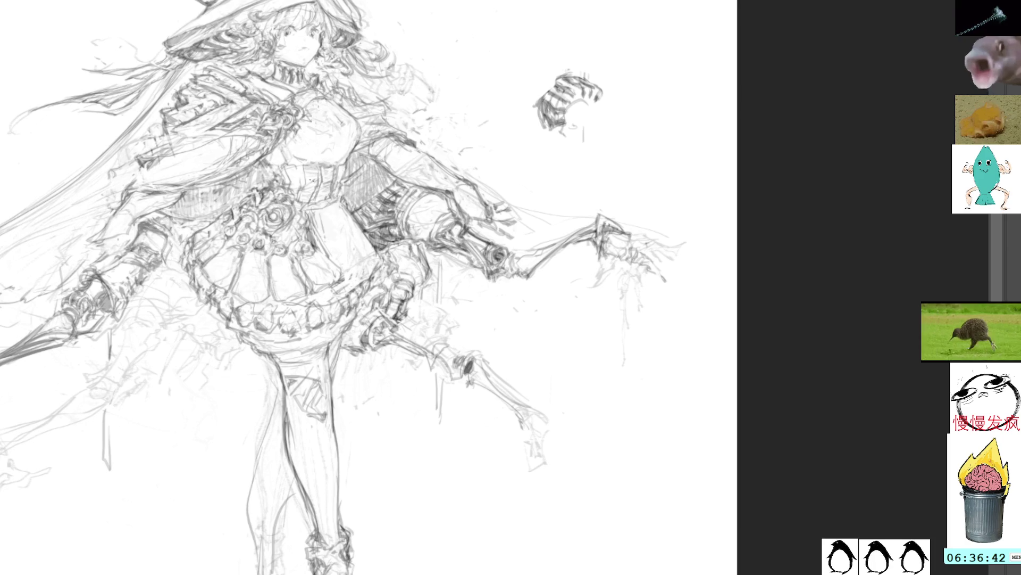
# Step: Add strokes to the skirt's front panel and refine the outstretched arm's forearm and fingertip
pyautogui.moveTo(322, 224)
pyautogui.mouseDown()
pyautogui.moveTo(346, 272)
pyautogui.moveTo(362, 258)
pyautogui.mouseUp()
pyautogui.moveTo(343, 207); pyautogui.dragTo(373, 252)
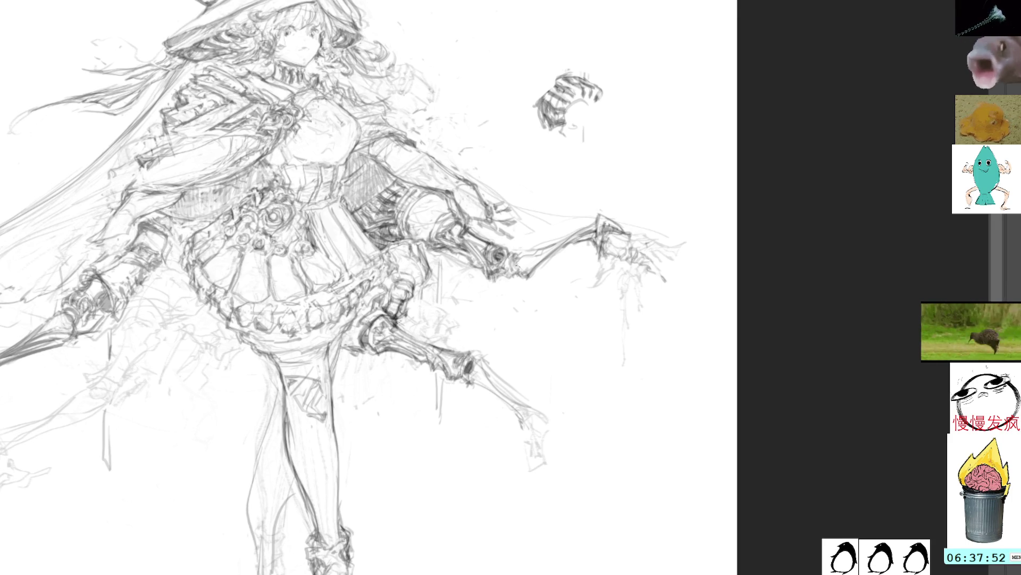
pyautogui.moveTo(530, 250); pyautogui.dragTo(609, 209)
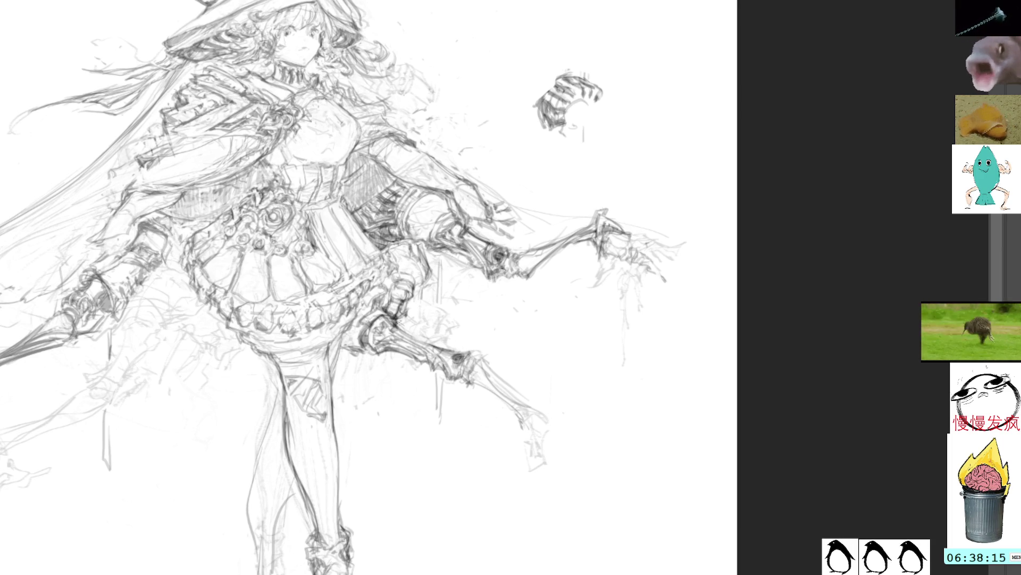
# Step: Darken the mechanical wrist and the lower arm's joint with heavy pencil strokes
pyautogui.moveTo(504, 254); pyautogui.dragTo(517, 278)
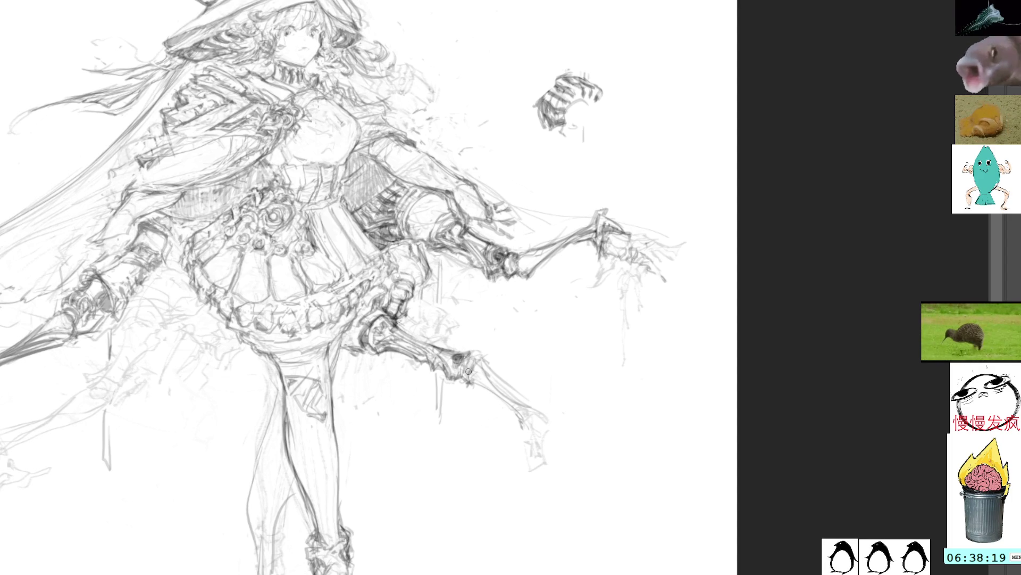
pyautogui.moveTo(468, 358); pyautogui.dragTo(466, 385)
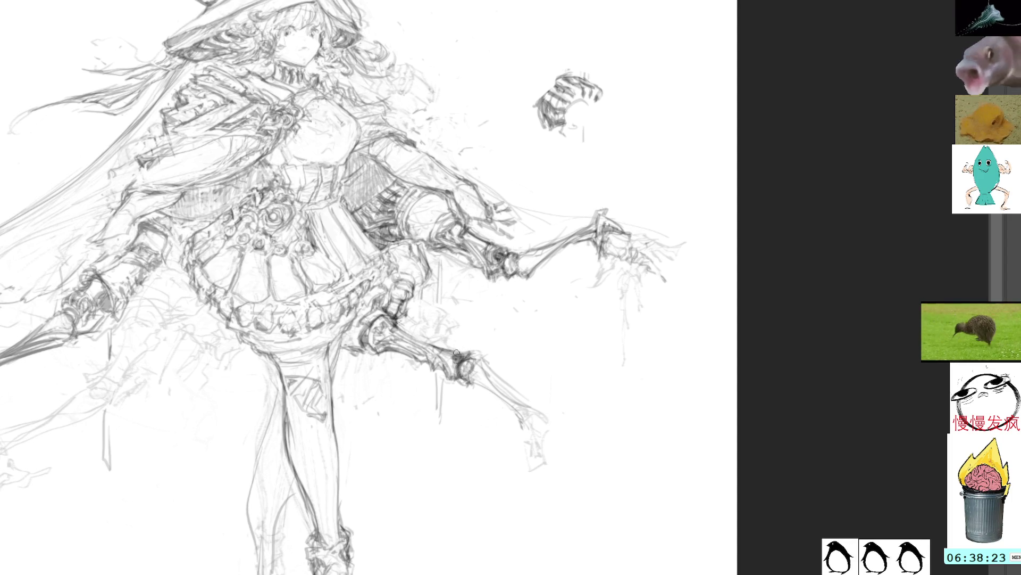
pyautogui.moveTo(458, 368)
pyautogui.mouseDown()
pyautogui.moveTo(462, 387)
pyautogui.moveTo(481, 360)
pyautogui.moveTo(474, 383)
pyautogui.moveTo(483, 360)
pyautogui.moveTo(492, 375)
pyautogui.mouseUp()
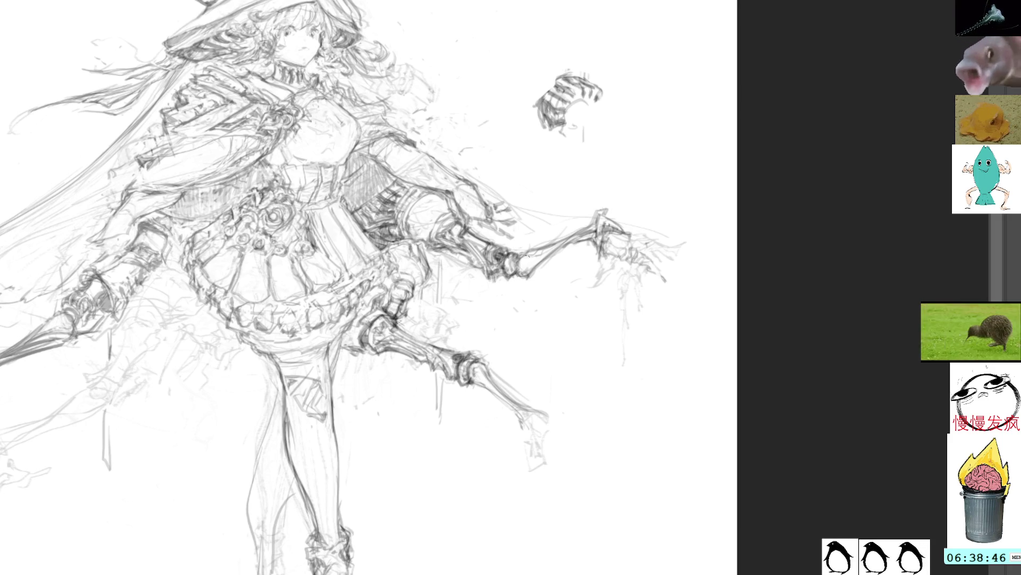
# Step: Build up marks near the wrist and sketch the hand at the lower skeletal arm's end
pyautogui.moveTo(522, 275); pyautogui.dragTo(524, 263)
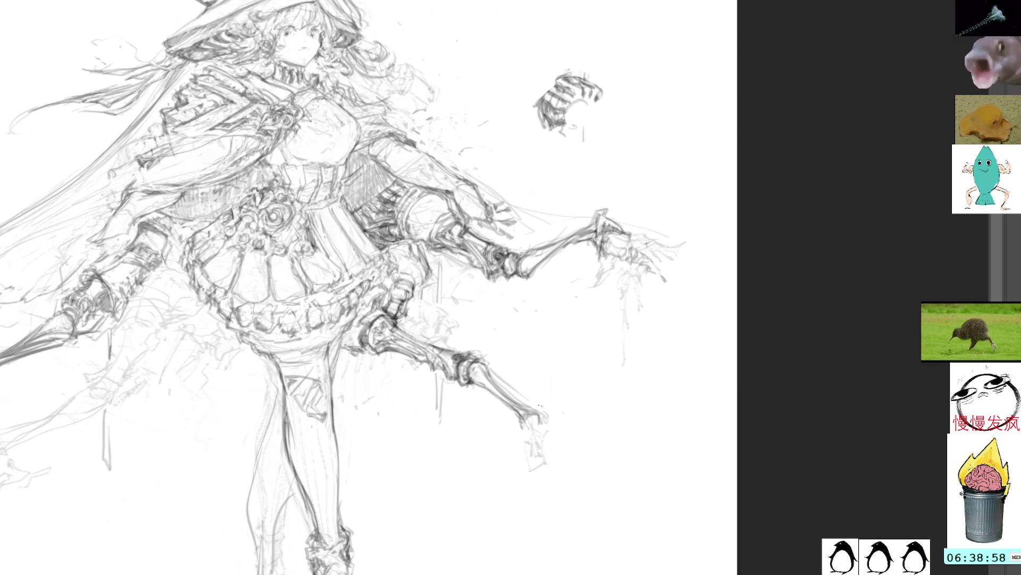
pyautogui.moveTo(527, 428)
pyautogui.mouseDown()
pyautogui.moveTo(546, 404)
pyautogui.moveTo(532, 396)
pyautogui.moveTo(543, 432)
pyautogui.moveTo(540, 406)
pyautogui.mouseUp()
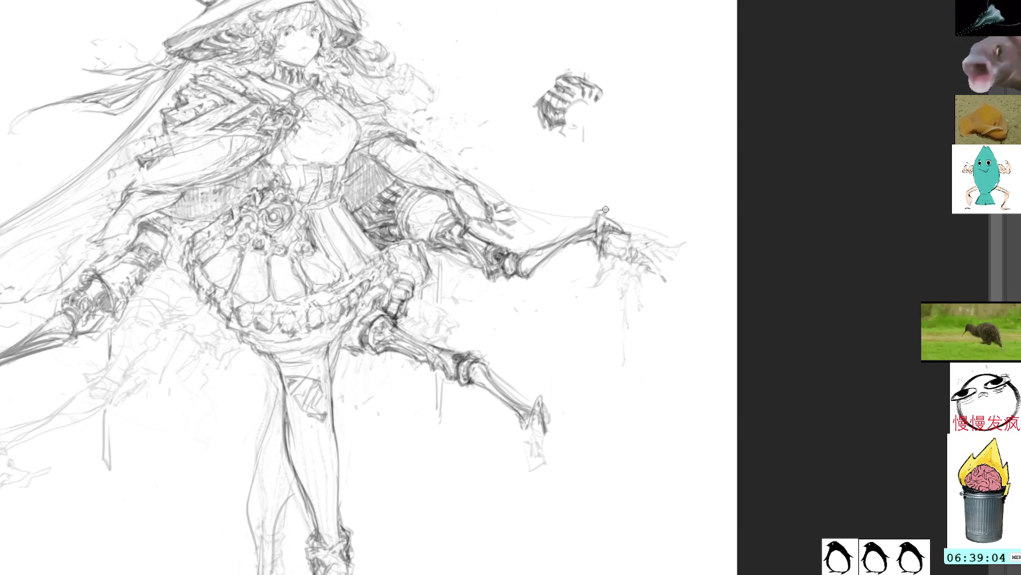
# Step: Darken the splayed finger strokes of the lower skeletal hand below the leg
pyautogui.moveTo(538, 423)
pyautogui.mouseDown()
pyautogui.moveTo(519, 452)
pyautogui.moveTo(537, 442)
pyautogui.moveTo(507, 459)
pyautogui.moveTo(532, 470)
pyautogui.moveTo(541, 489)
pyautogui.moveTo(536, 468)
pyautogui.moveTo(569, 461)
pyautogui.mouseUp()
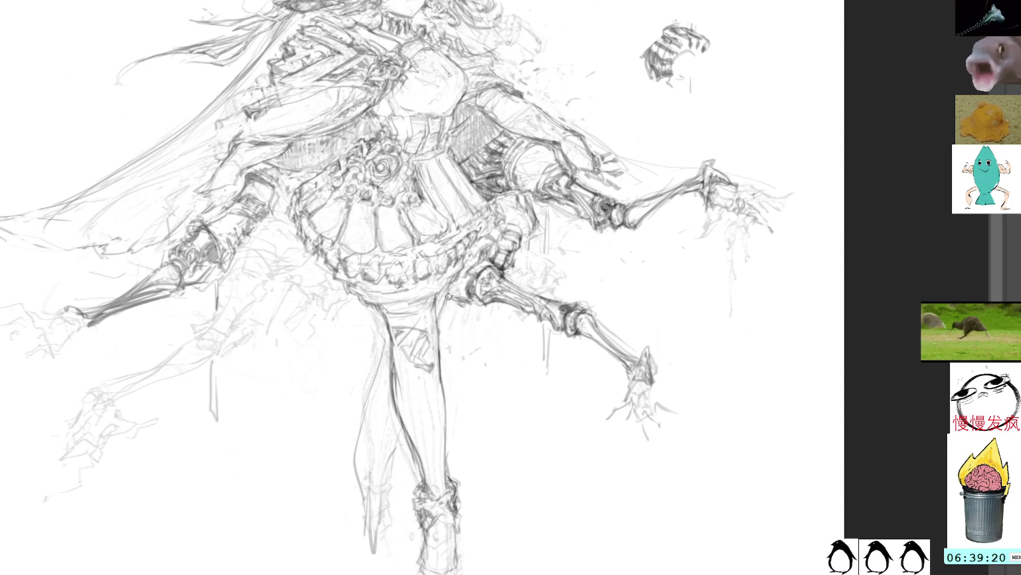
# Step: Try lasso selections along the lower leg's strip, ankle and front edge
pyautogui.moveTo(375, 179); pyautogui.dragTo(421, 213)
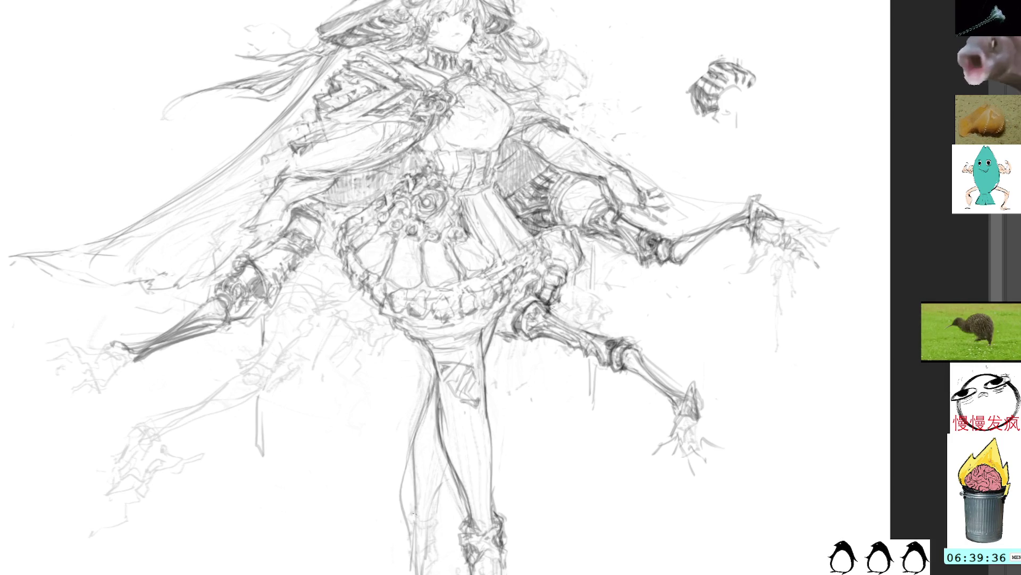
pyautogui.moveTo(410, 494); pyautogui.dragTo(409, 556)
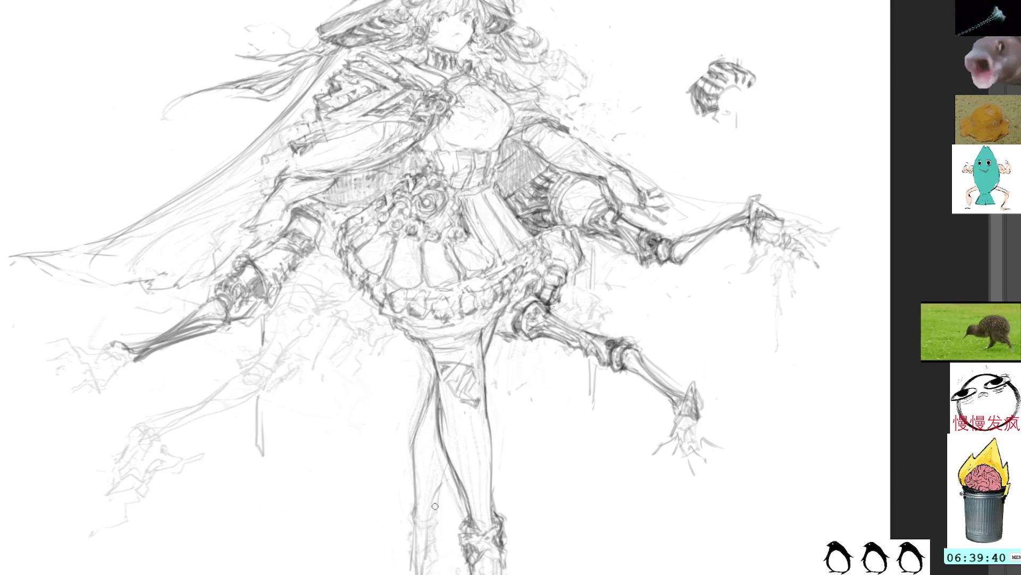
pyautogui.moveTo(440, 553); pyautogui.dragTo(421, 554)
pyautogui.moveTo(469, 420); pyautogui.dragTo(434, 532)
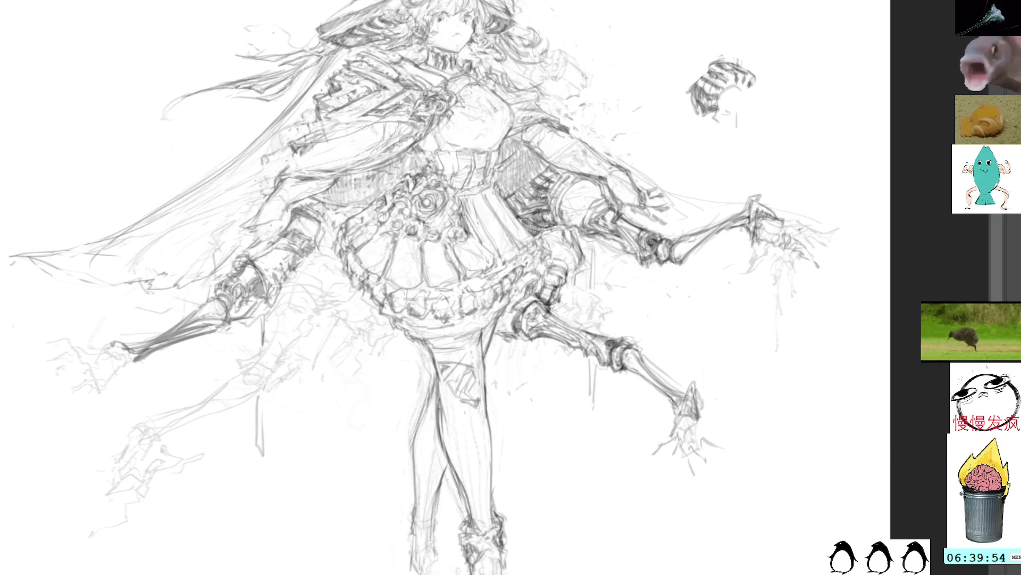
# Step: Recentre the whole figure and lasso the forearm section beside the skirt
pyautogui.moveTo(522, 298); pyautogui.dragTo(511, 407)
pyautogui.moveTo(574, 312); pyautogui.dragTo(775, 245)
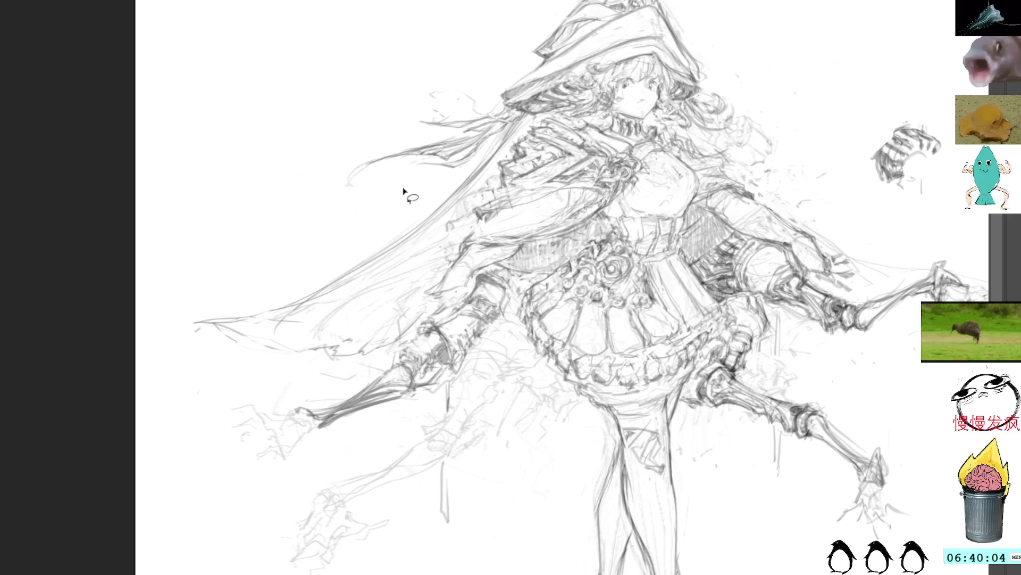
pyautogui.moveTo(493, 331)
pyautogui.mouseDown()
pyautogui.moveTo(452, 389)
pyautogui.moveTo(468, 319)
pyautogui.mouseUp()
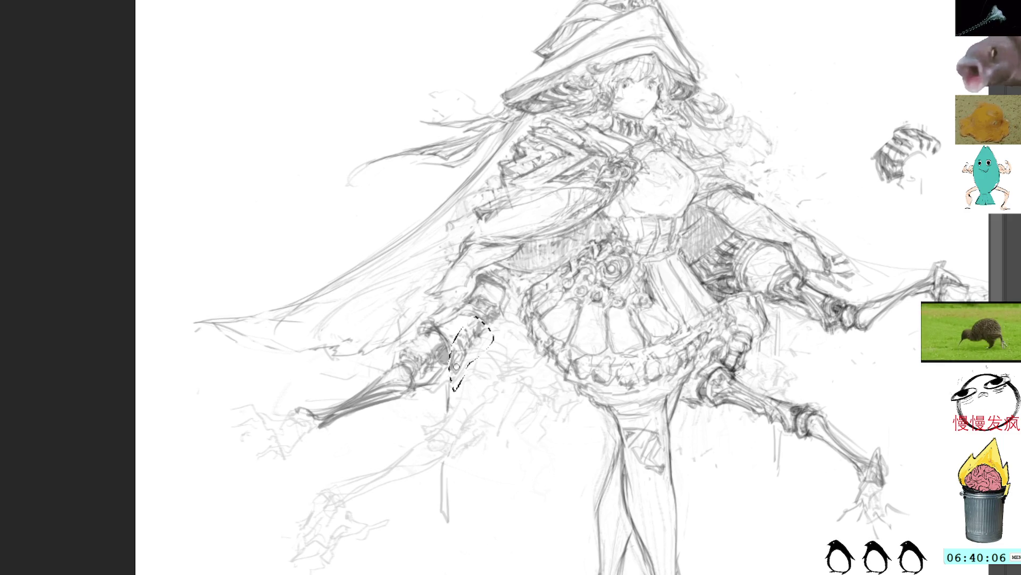
# Step: Deselect the forearm, reposition the view, and add small pencil marks near the sword hilt
pyautogui.hotkey('ctrl', 'd')
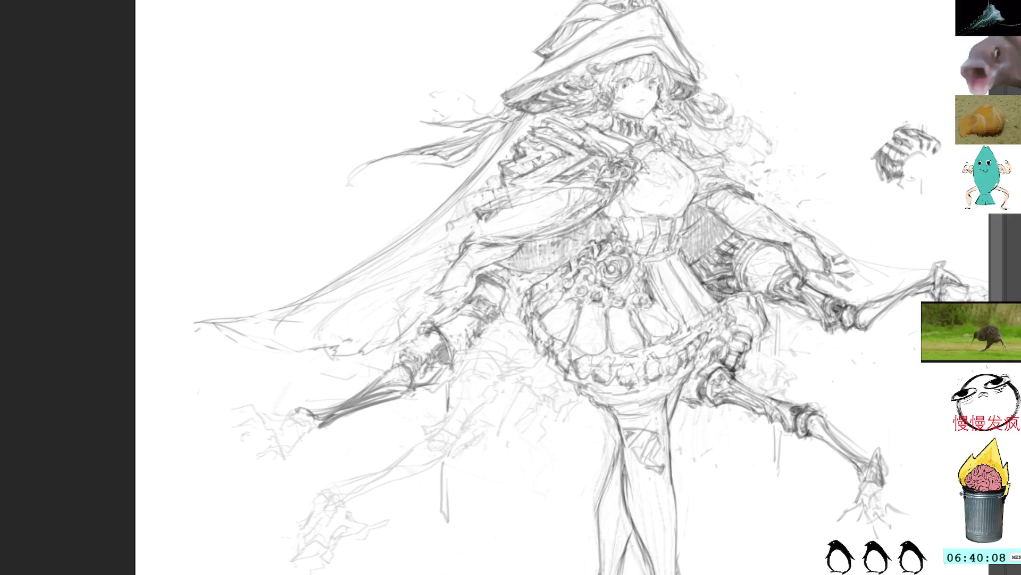
pyautogui.moveTo(658, 262); pyautogui.dragTo(553, 272)
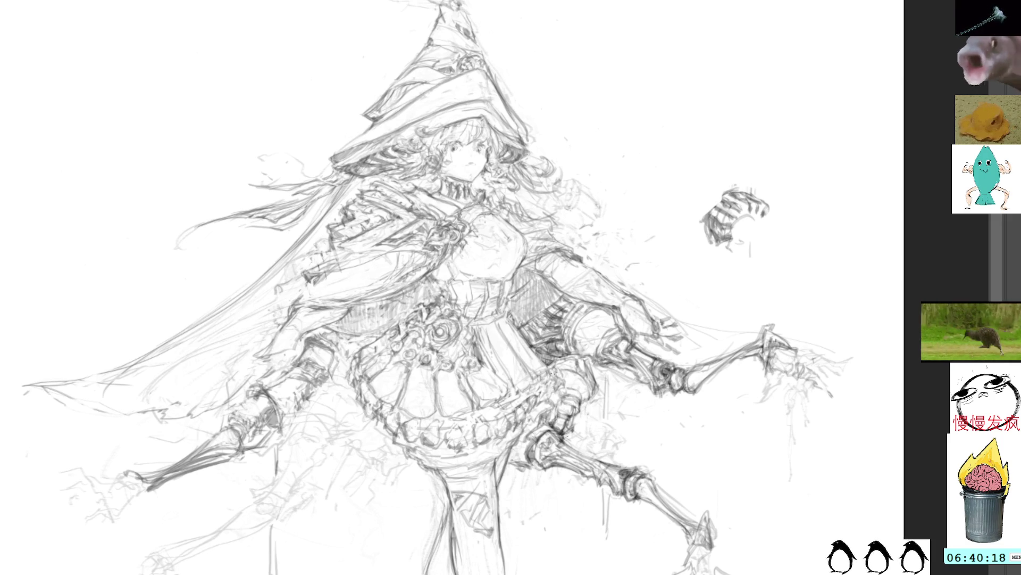
pyautogui.moveTo(551, 384); pyautogui.dragTo(522, 433)
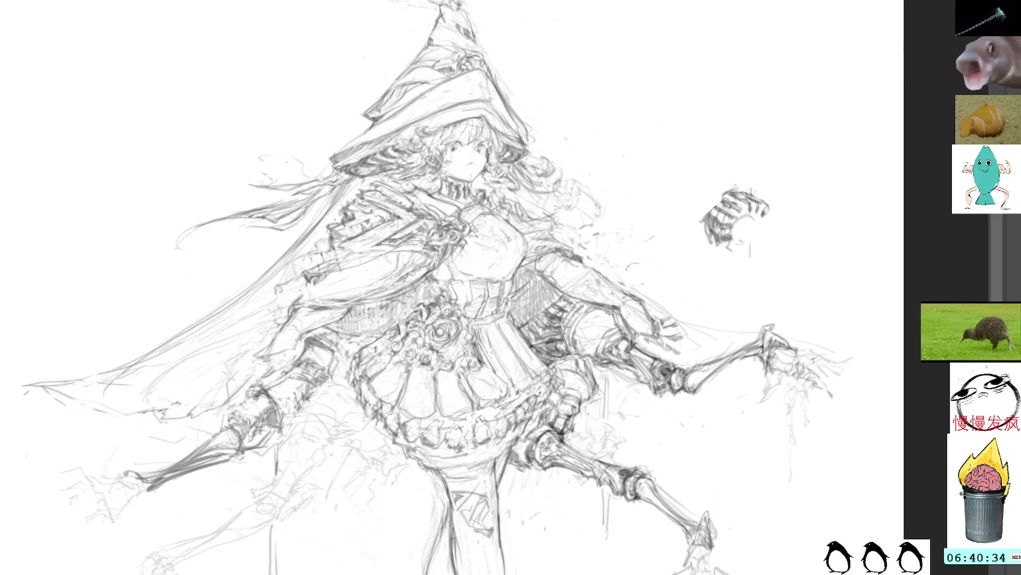
pyautogui.scroll(3, 558, 313)
# Step: Pan to show the hat tip and lower figure, adding faint strokes beside the skirt
pyautogui.moveTo(558, 313); pyautogui.dragTo(575, 296)
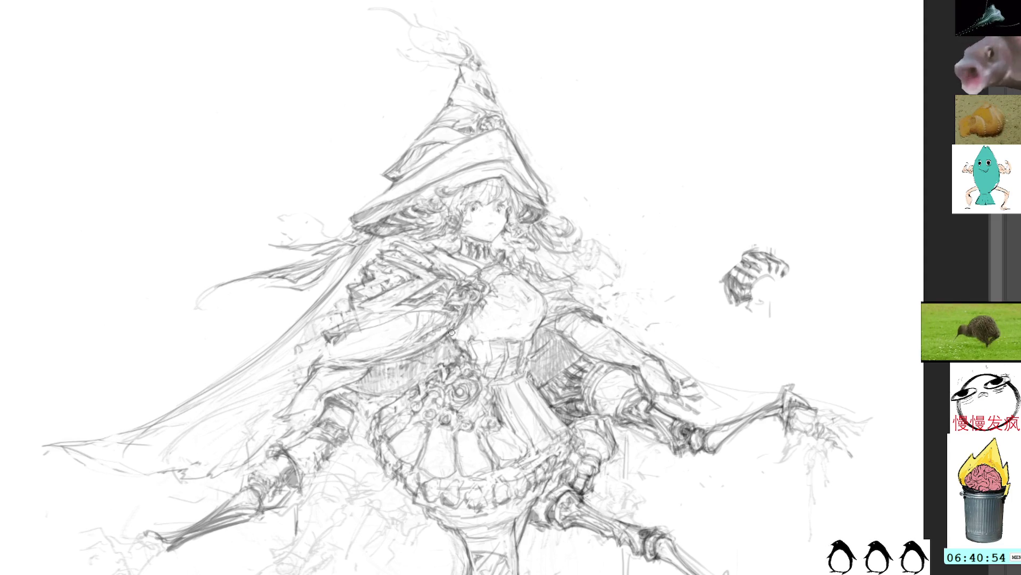
pyautogui.moveTo(552, 232); pyautogui.dragTo(572, 280)
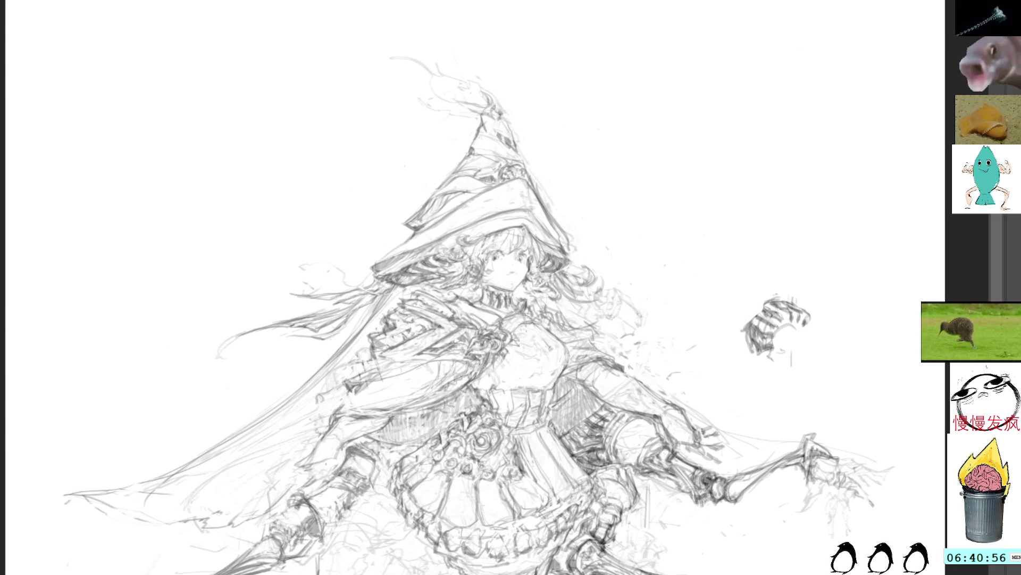
pyautogui.moveTo(437, 355); pyautogui.dragTo(484, 346)
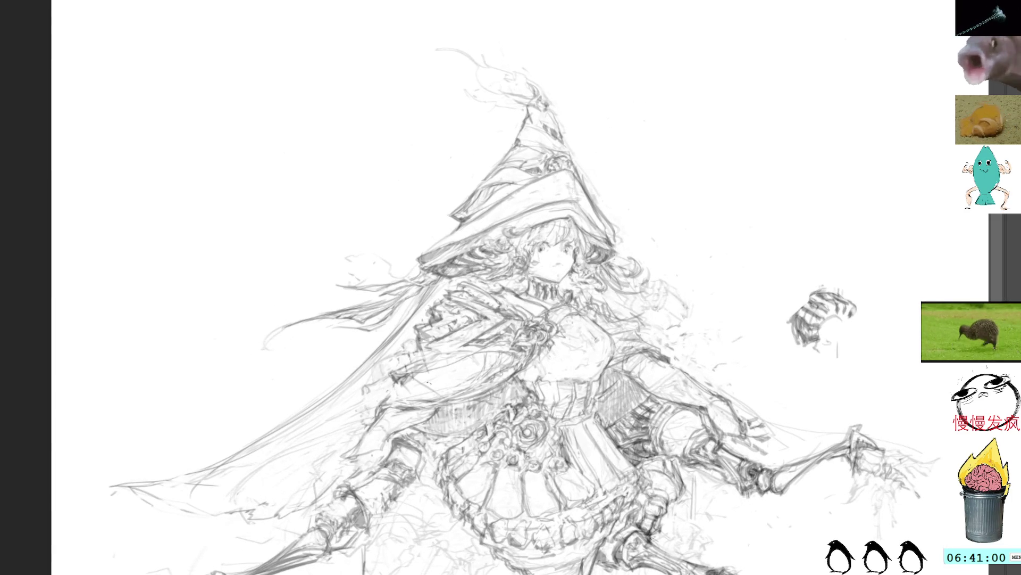
pyautogui.moveTo(418, 391); pyautogui.dragTo(486, 362)
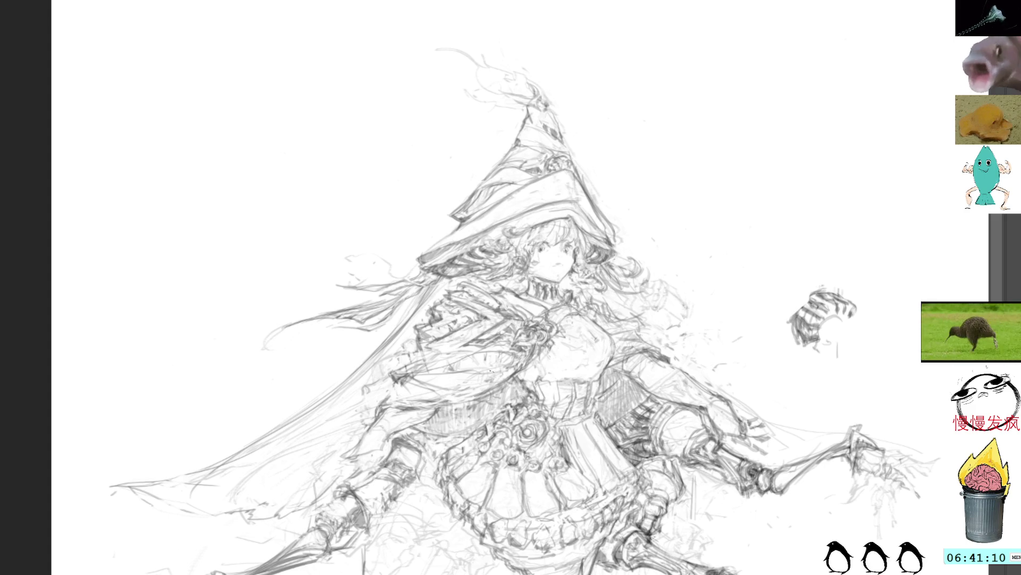
pyautogui.moveTo(476, 356); pyautogui.dragTo(457, 271)
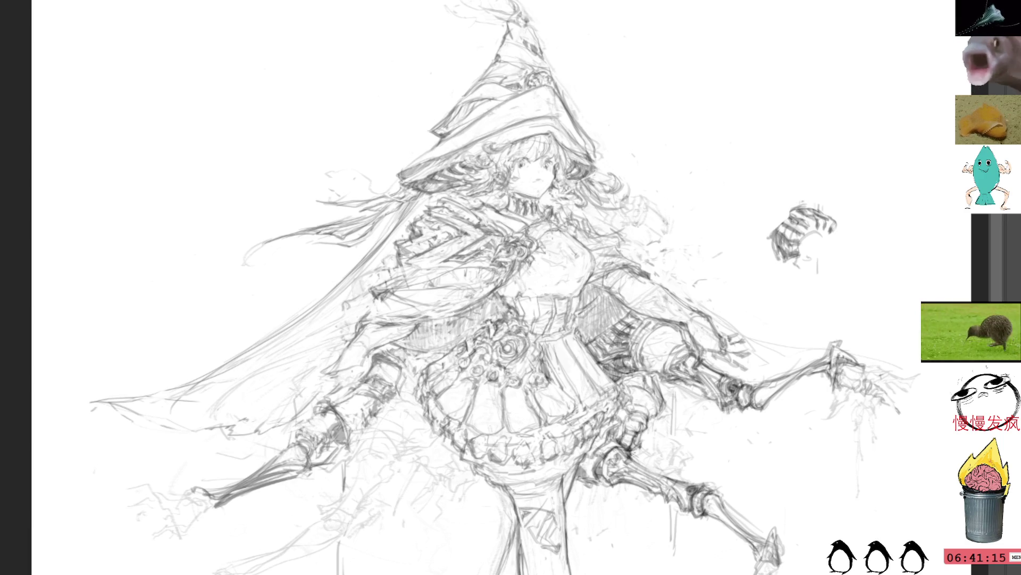
# Step: Add short hair strokes beside the face, undoing the stray chest marks
pyautogui.moveTo(745, 266); pyautogui.dragTo(737, 353)
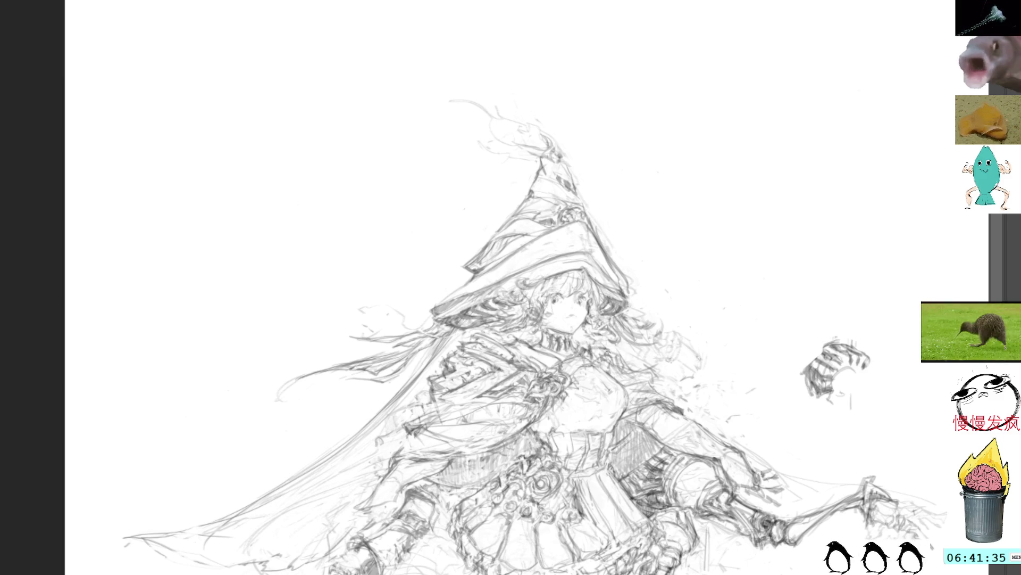
pyautogui.moveTo(607, 351); pyautogui.dragTo(631, 369)
pyautogui.moveTo(632, 365); pyautogui.dragTo(657, 379)
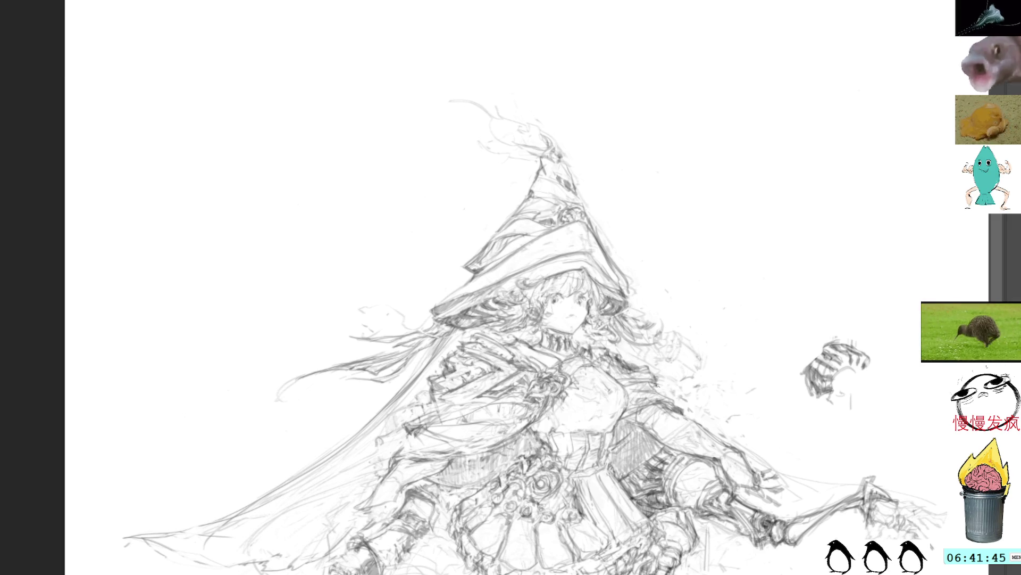
pyautogui.moveTo(633, 381); pyautogui.dragTo(645, 388)
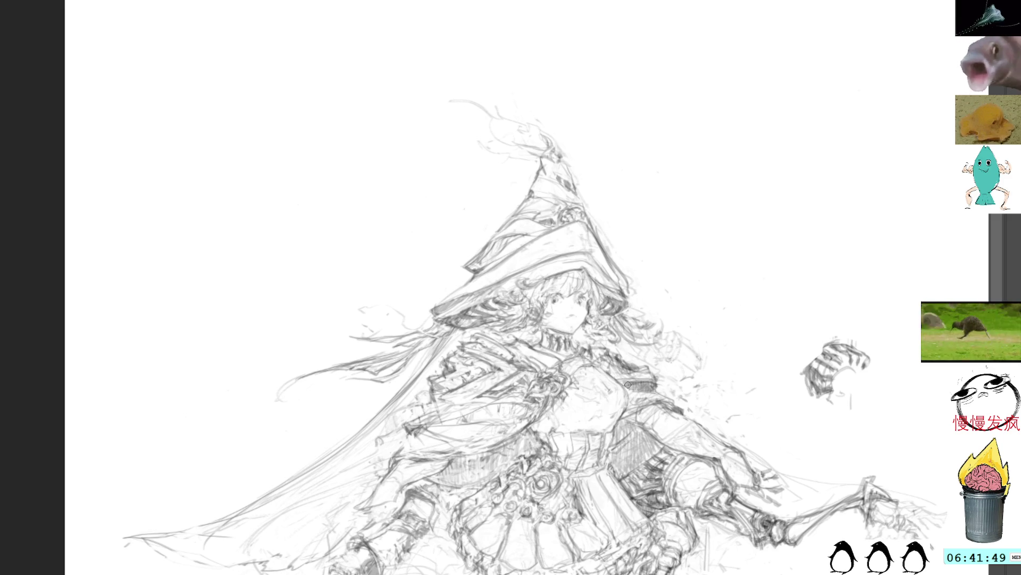
pyautogui.hotkey('ctrl', 'z')
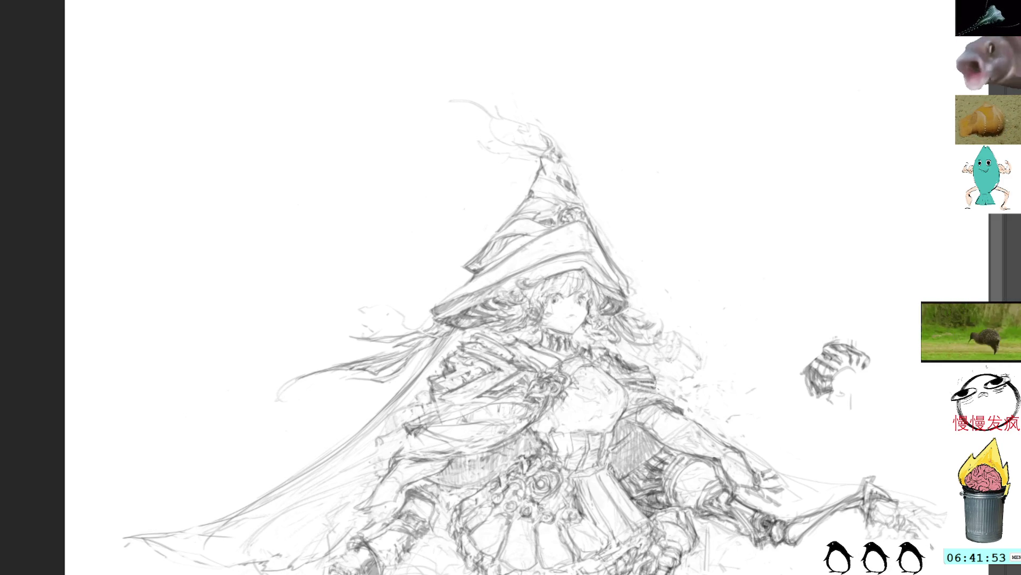
# Step: Recentre on the upper body and flip the canvas horizontally to check proportions
pyautogui.moveTo(526, 306); pyautogui.dragTo(609, 327)
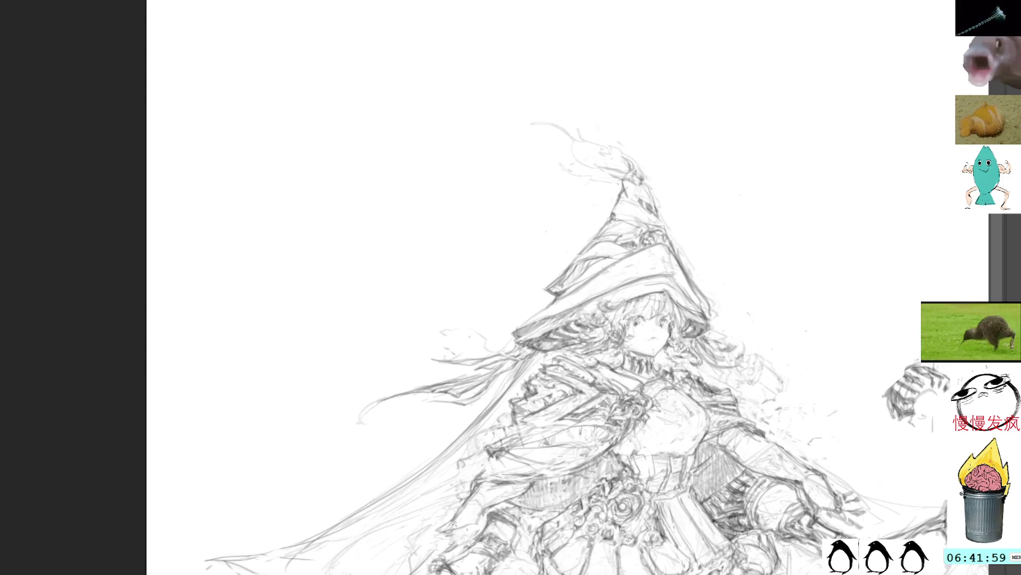
pyautogui.moveTo(608, 415); pyautogui.dragTo(584, 347)
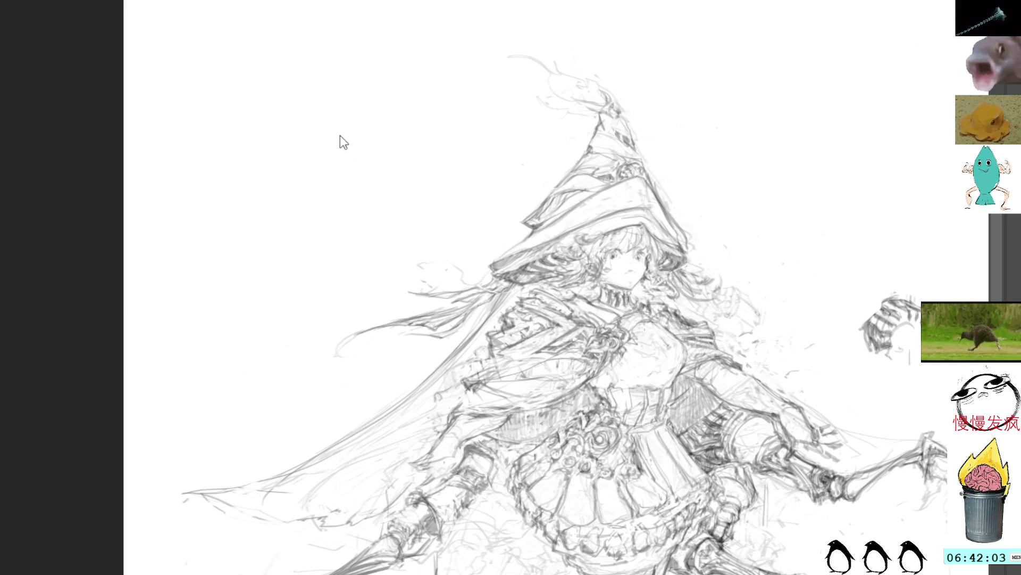
pyautogui.press('h')
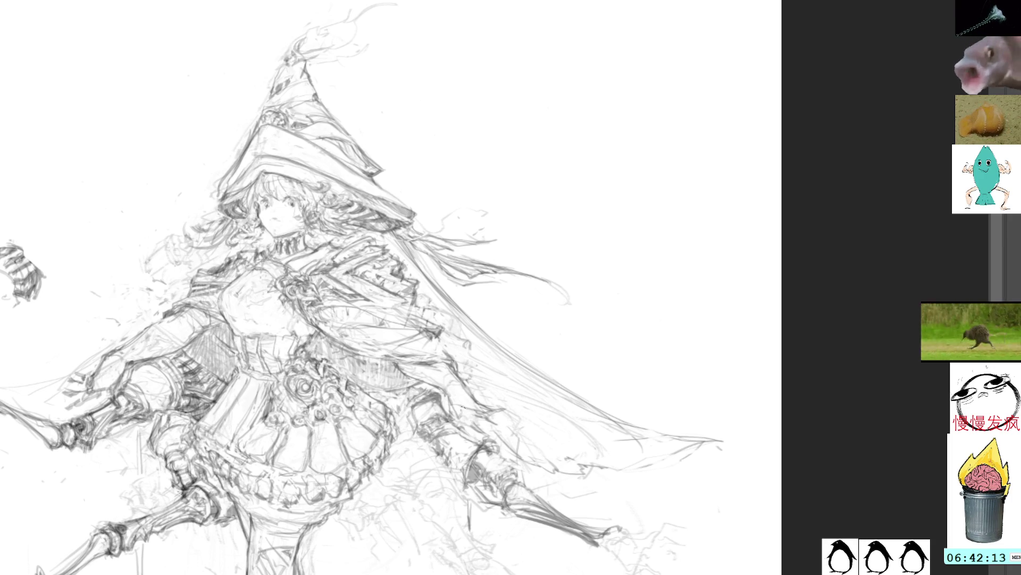
# Step: Recentre the mirrored figure with the hat and upper body in view
pyautogui.moveTo(499, 380); pyautogui.dragTo(552, 358)
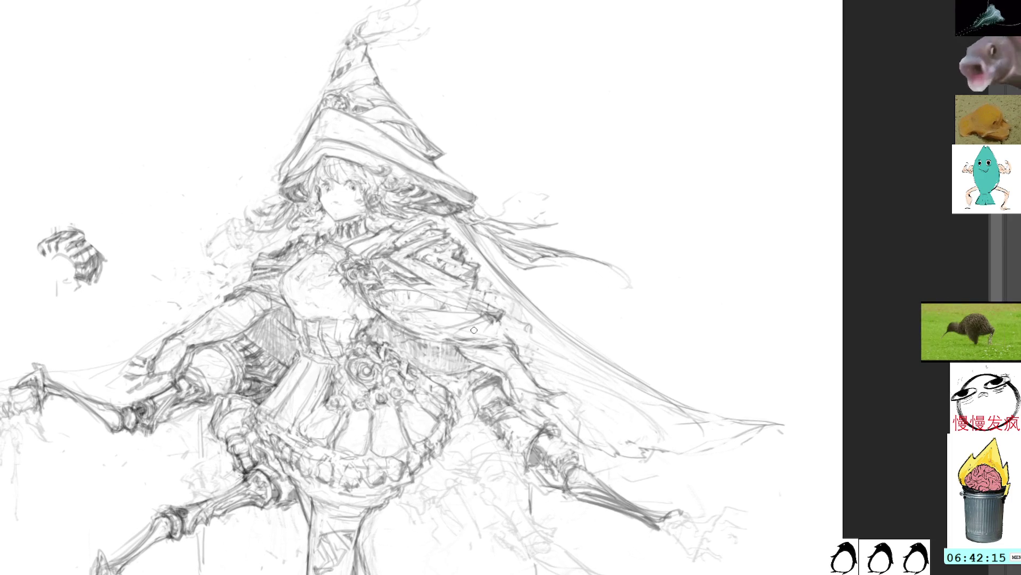
pyautogui.moveTo(313, 361); pyautogui.dragTo(377, 326)
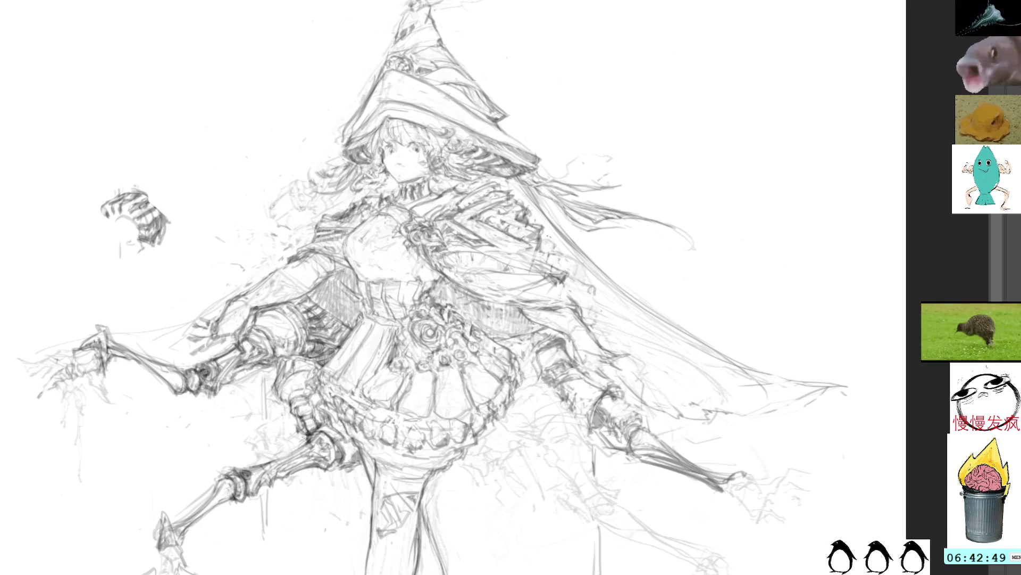
pyautogui.moveTo(573, 133); pyautogui.dragTo(582, 223)
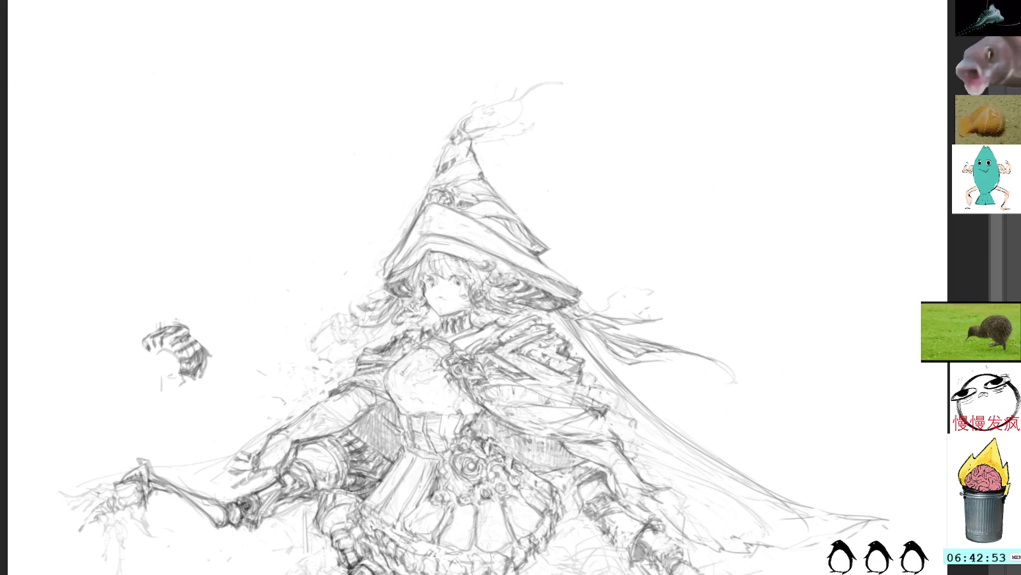
# Step: Toggle between the detailed line art and rough sketch, then bring the legs into view
pyautogui.hotkey('ctrl', 'z')
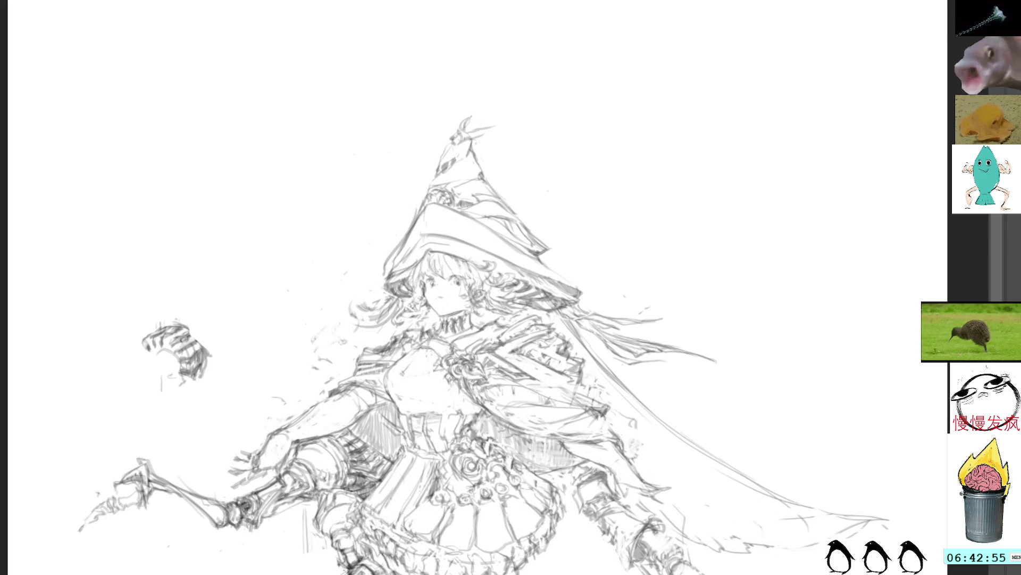
pyautogui.hotkey('ctrl', 'shift', 'z')
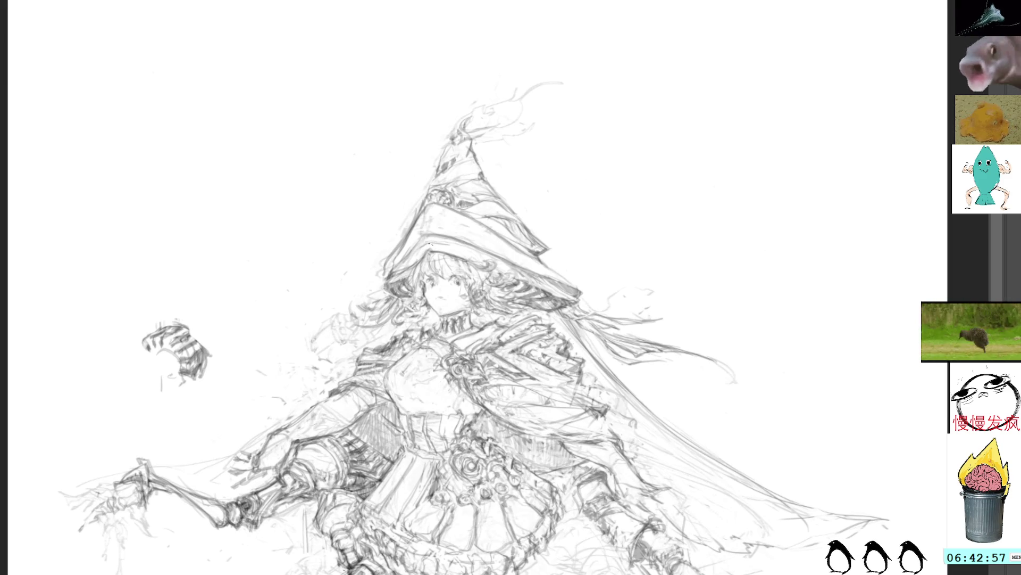
pyautogui.hotkey('ctrl', 'z')
pyautogui.hotkey('ctrl', 'shift', 'z')
pyautogui.hotkey('ctrl', 'z')
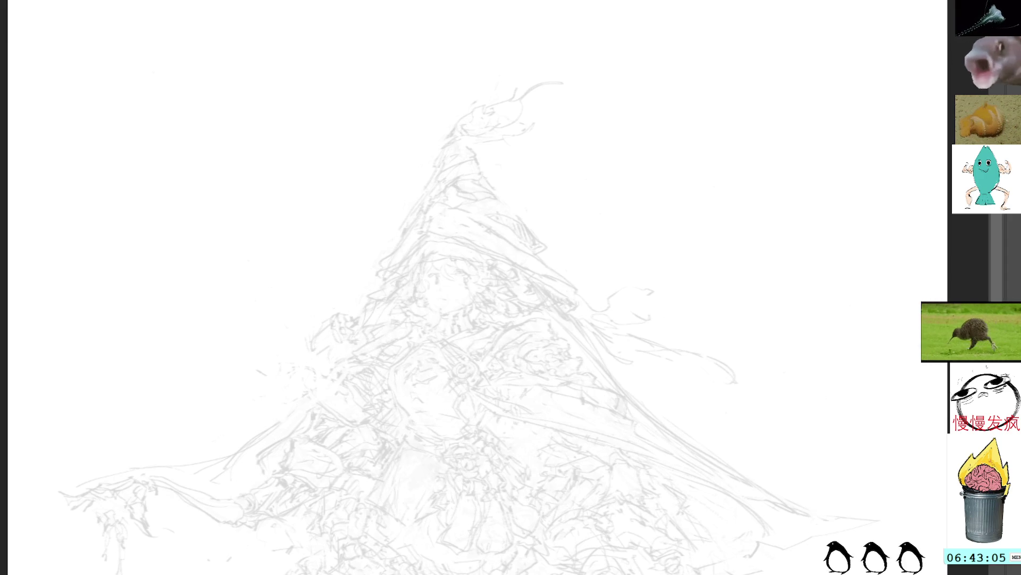
pyautogui.moveTo(752, 447)
pyautogui.mouseDown()
pyautogui.moveTo(544, 226)
pyautogui.moveTo(612, 162)
pyautogui.moveTo(629, 177)
pyautogui.mouseUp()
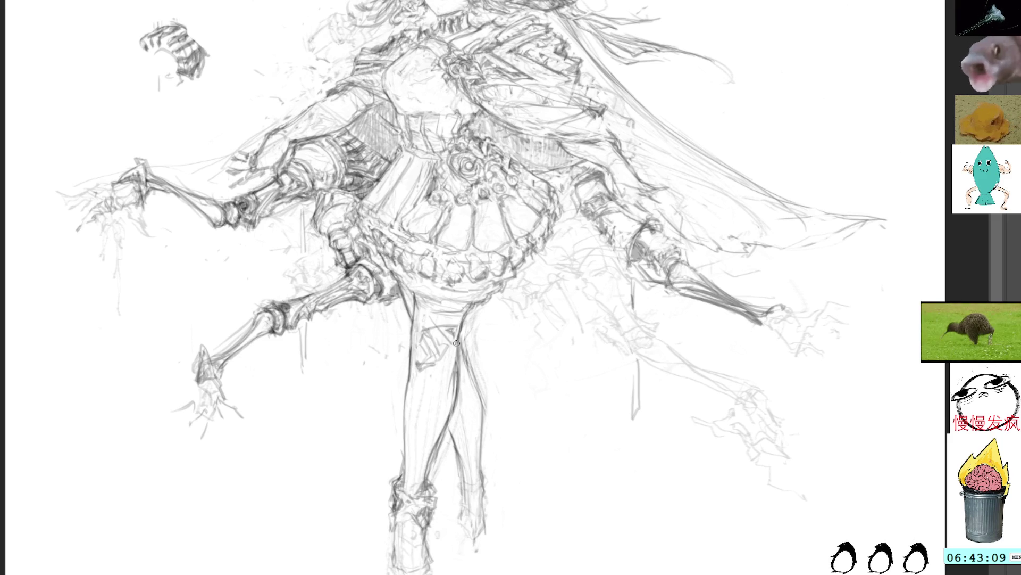
# Step: Sketch pencil lines down the standing leg
pyautogui.moveTo(454, 345)
pyautogui.mouseDown()
pyautogui.moveTo(438, 436)
pyautogui.moveTo(420, 467)
pyautogui.mouseUp()
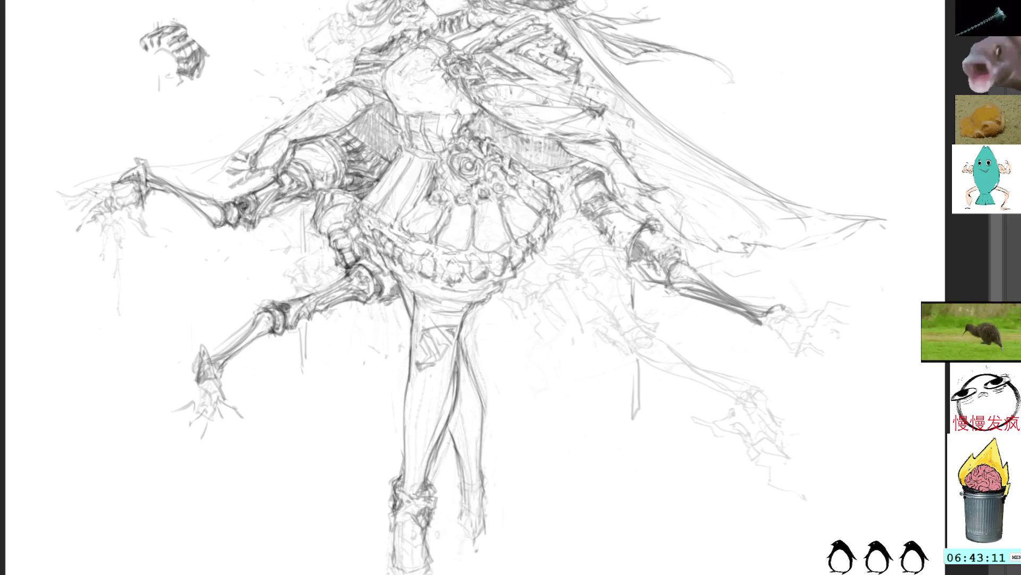
pyautogui.moveTo(453, 387); pyautogui.dragTo(444, 414)
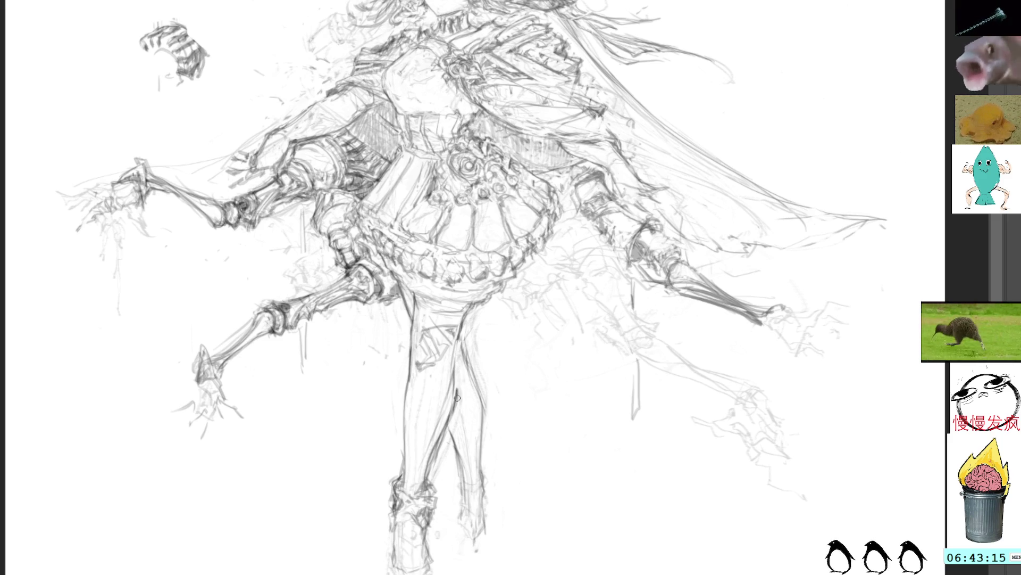
pyautogui.moveTo(457, 347)
pyautogui.mouseDown()
pyautogui.moveTo(444, 434)
pyautogui.moveTo(422, 489)
pyautogui.mouseUp()
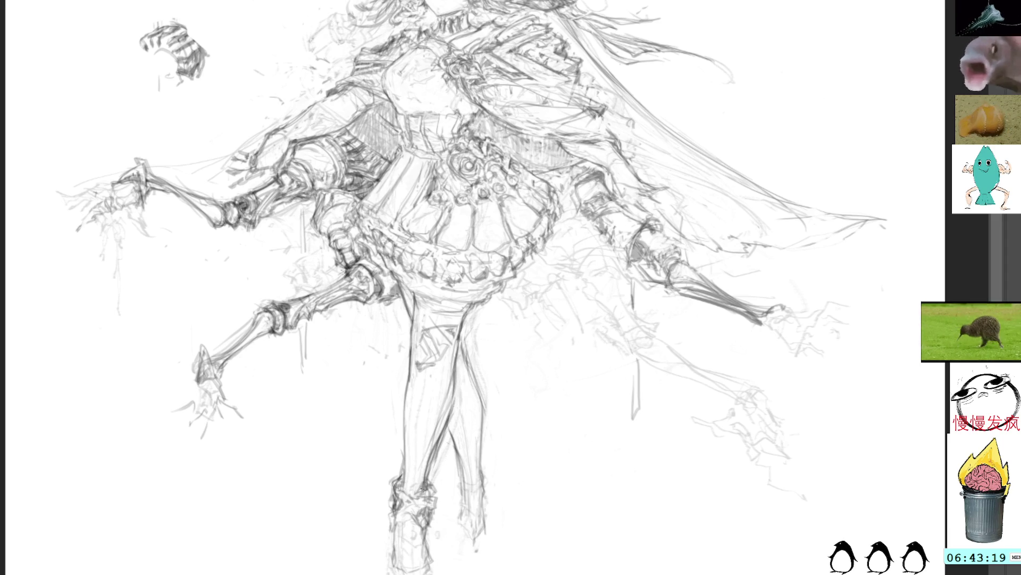
pyautogui.moveTo(447, 356); pyautogui.dragTo(418, 487)
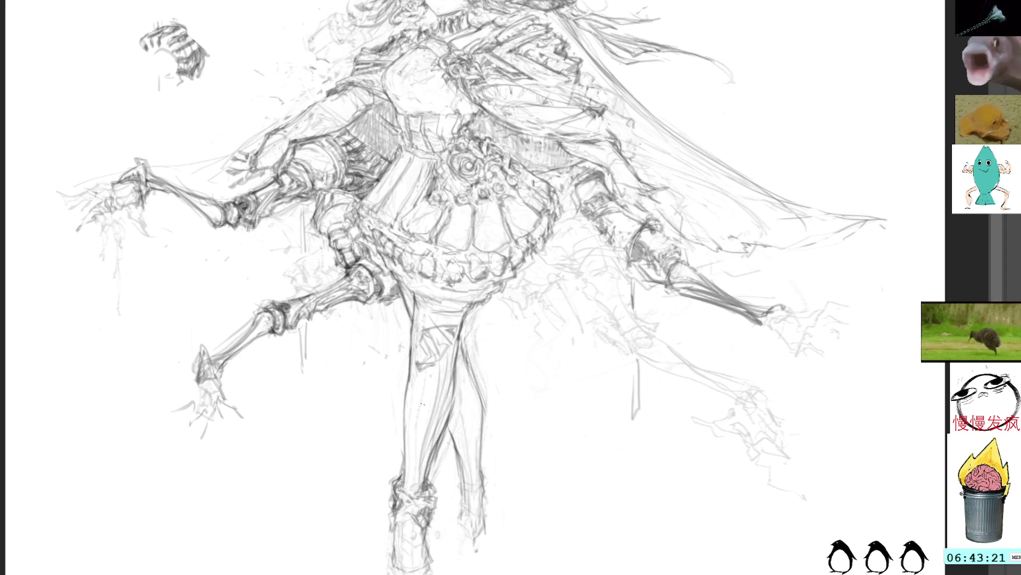
# Step: Refine the lower leg's left edge, undo the last stroke, and hide the detailed line art
pyautogui.moveTo(435, 368); pyautogui.dragTo(420, 455)
pyautogui.moveTo(431, 378); pyautogui.dragTo(422, 455)
pyautogui.moveTo(429, 368)
pyautogui.mouseDown()
pyautogui.moveTo(409, 496)
pyautogui.moveTo(405, 475)
pyautogui.moveTo(428, 398)
pyautogui.moveTo(415, 488)
pyautogui.mouseUp()
pyautogui.moveTo(434, 408); pyautogui.dragTo(418, 488)
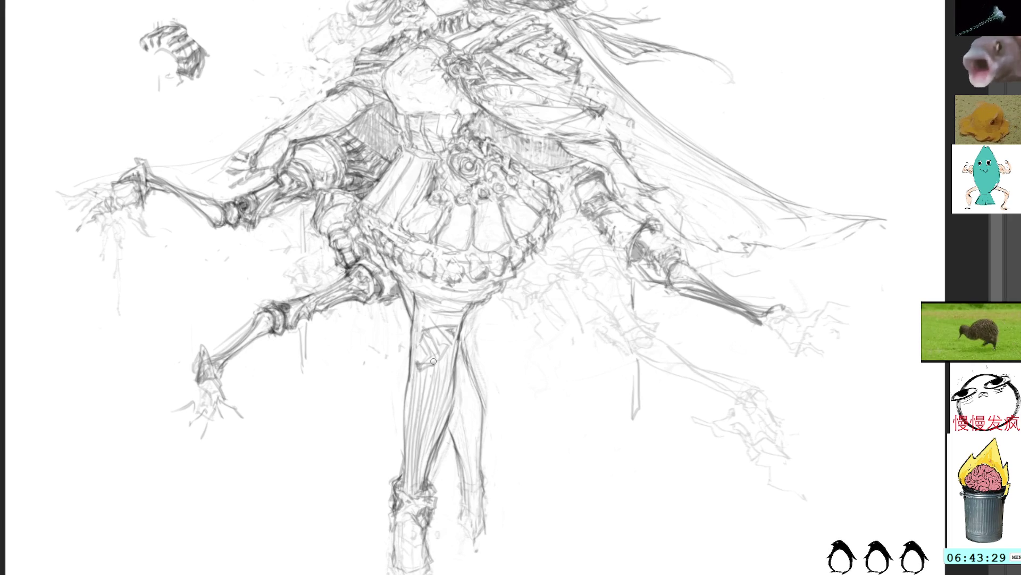
pyautogui.hotkey('ctrl', 'z')
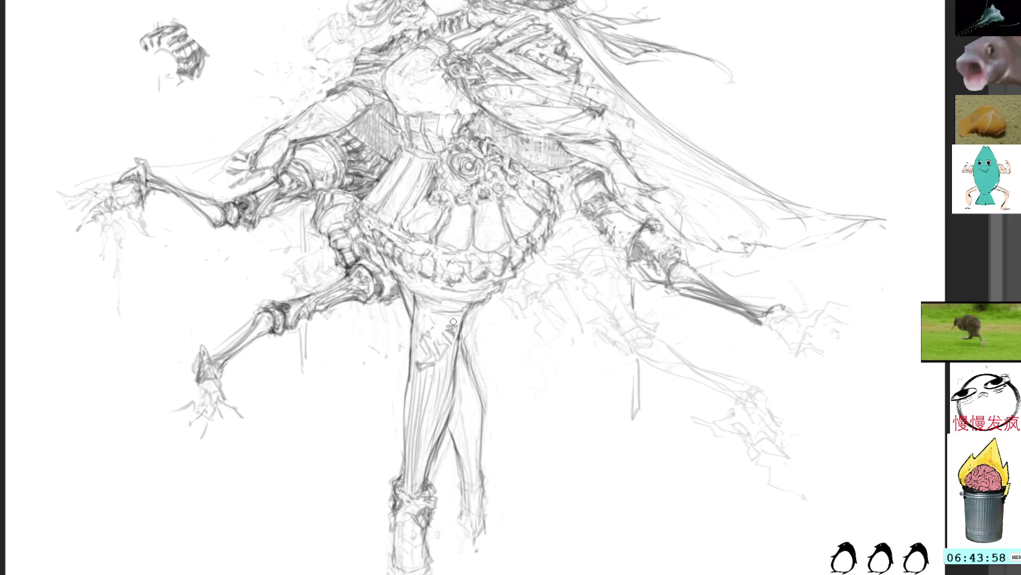
pyautogui.press('Delete')
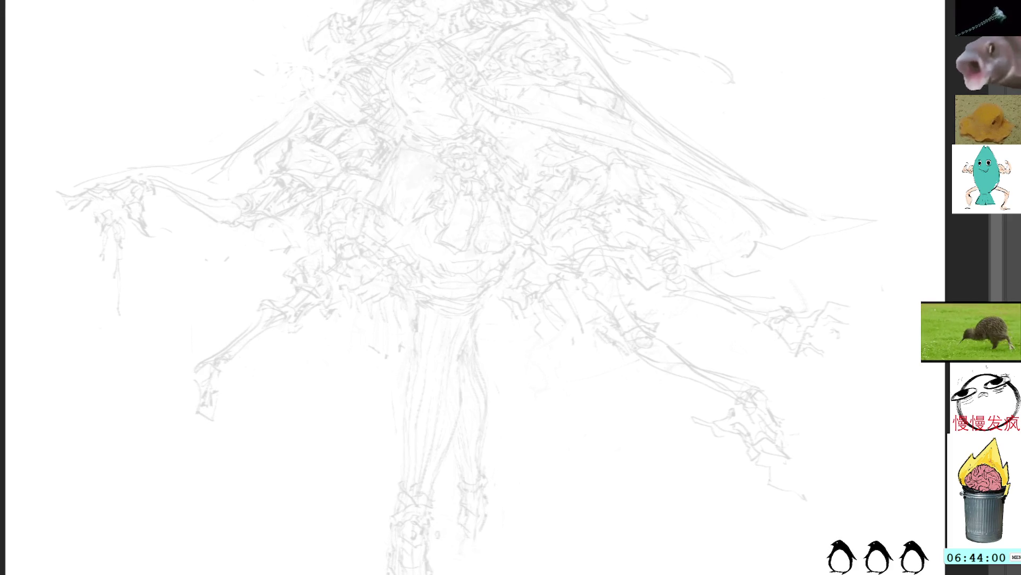
# Step: Show the detailed line art again and add strokes across the top of the legs
pyautogui.hotkey('ctrl', 'z')
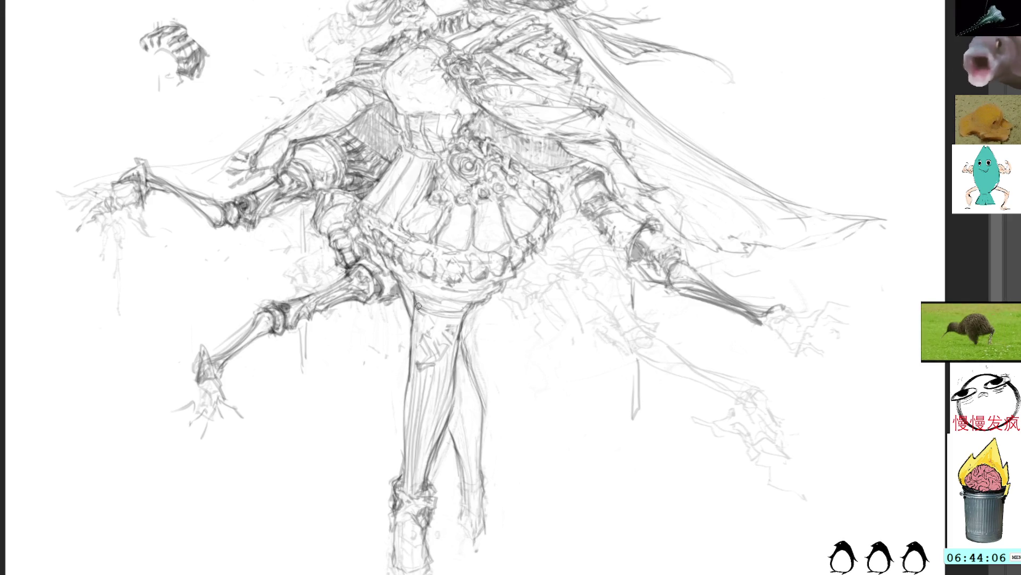
pyautogui.moveTo(415, 317); pyautogui.dragTo(464, 325)
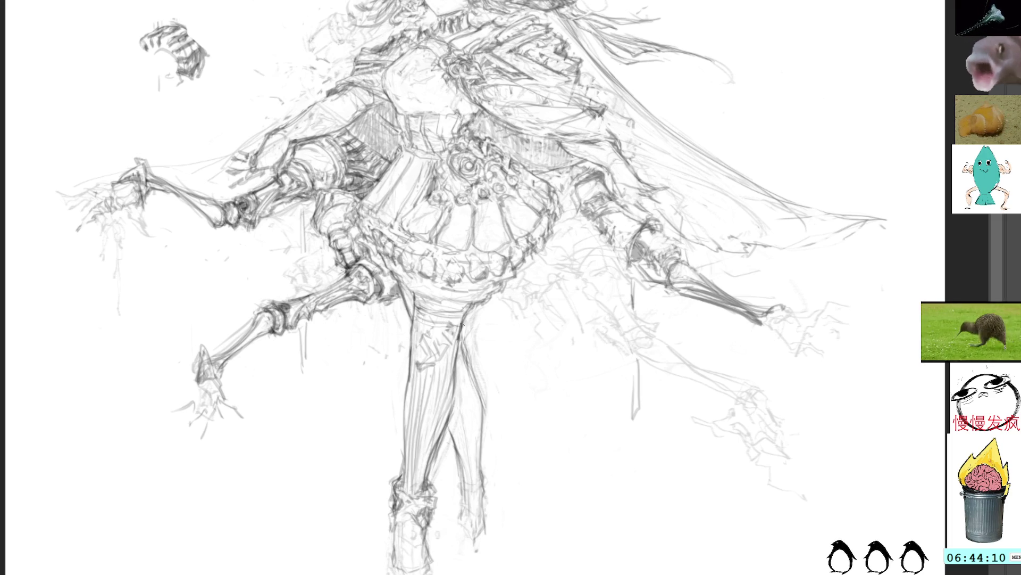
pyautogui.moveTo(416, 298); pyautogui.dragTo(464, 308)
# Step: Darken the lines along the skirt hem, then lasso the right mechanical forearm
pyautogui.moveTo(463, 149); pyautogui.dragTo(417, 273)
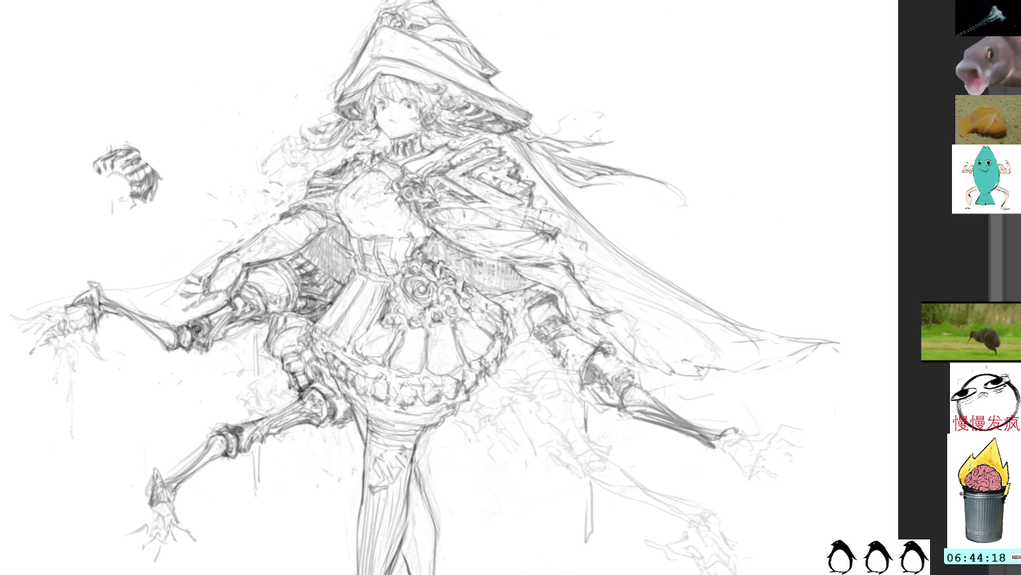
pyautogui.moveTo(346, 397); pyautogui.dragTo(394, 423)
pyautogui.moveTo(395, 422); pyautogui.dragTo(447, 425)
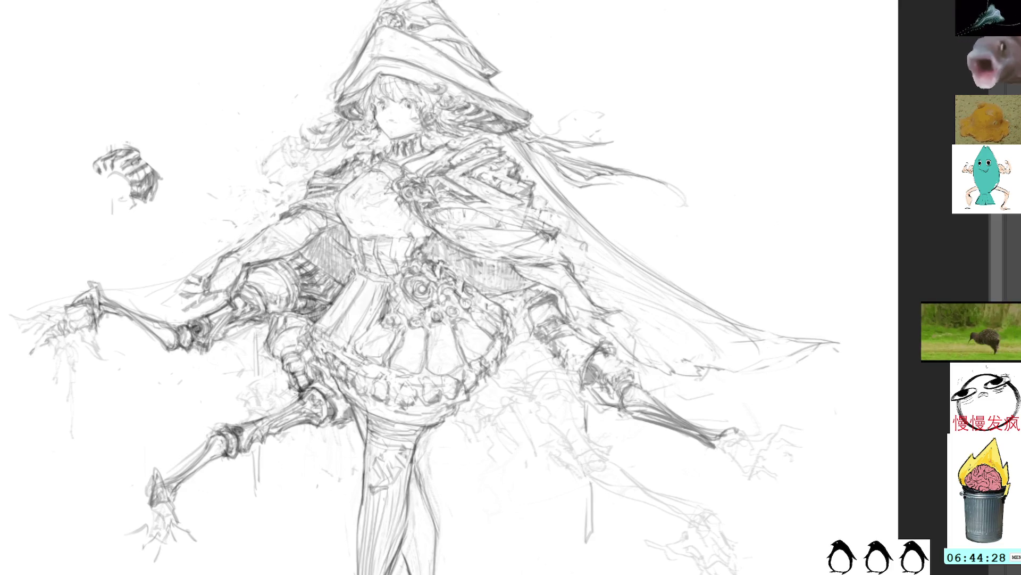
pyautogui.moveTo(639, 215); pyautogui.dragTo(568, 215)
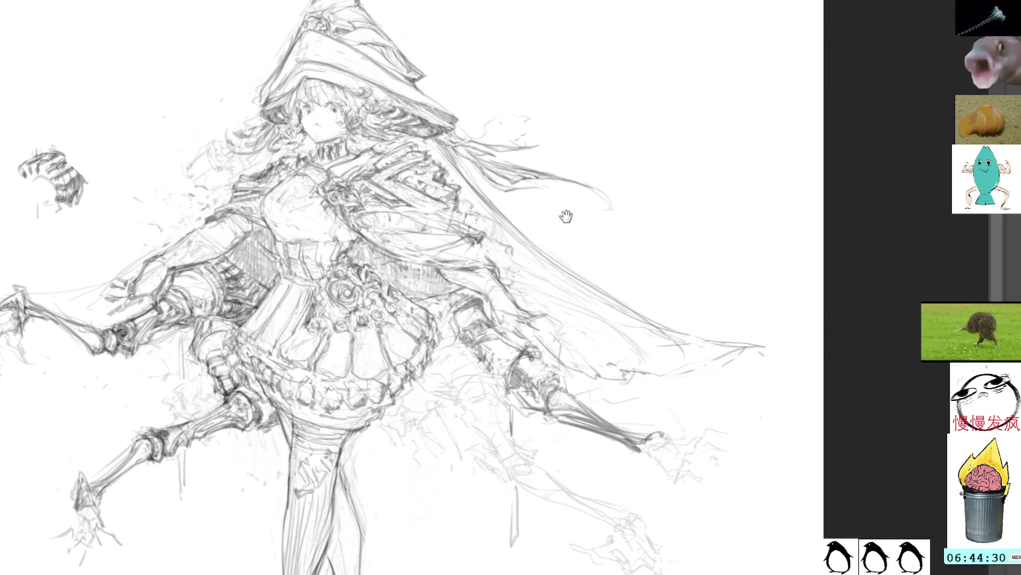
pyautogui.moveTo(517, 331)
pyautogui.mouseDown()
pyautogui.moveTo(492, 303)
pyautogui.moveTo(452, 349)
pyautogui.moveTo(505, 401)
pyautogui.moveTo(547, 358)
pyautogui.mouseUp()
# Step: Erase the right forearm and lasso-copy the left mechanical forearm
pyautogui.press('Delete')
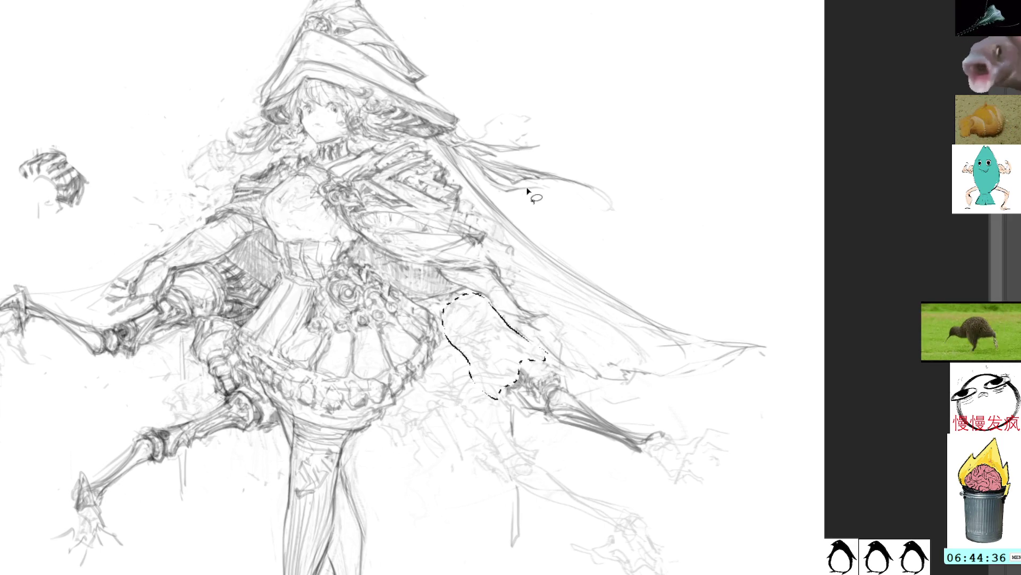
pyautogui.press('b')
pyautogui.hotkey('ctrl', 'd')
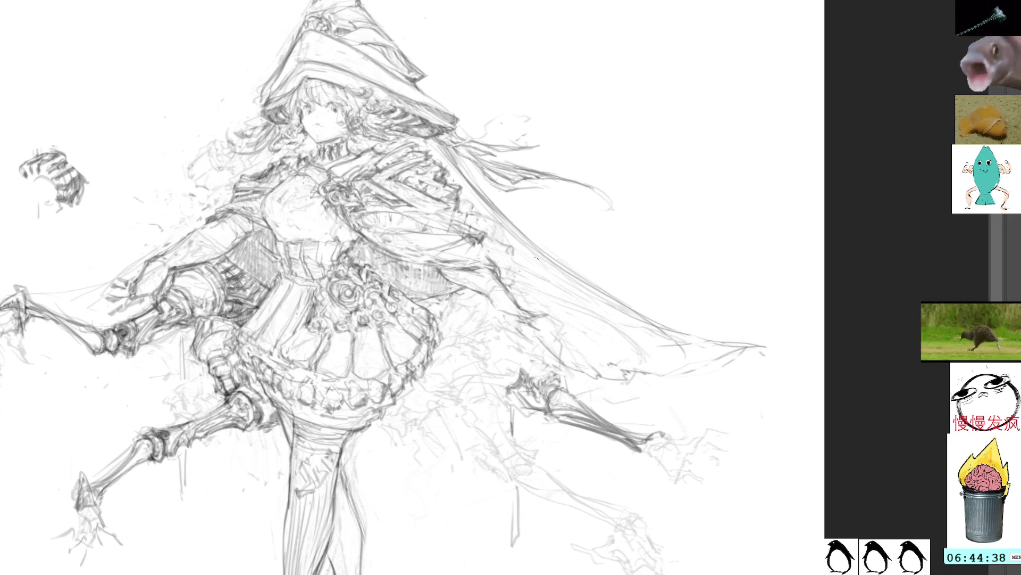
pyautogui.moveTo(266, 240)
pyautogui.mouseDown()
pyautogui.moveTo(338, 213)
pyautogui.moveTo(434, 248)
pyautogui.moveTo(445, 267)
pyautogui.mouseUp()
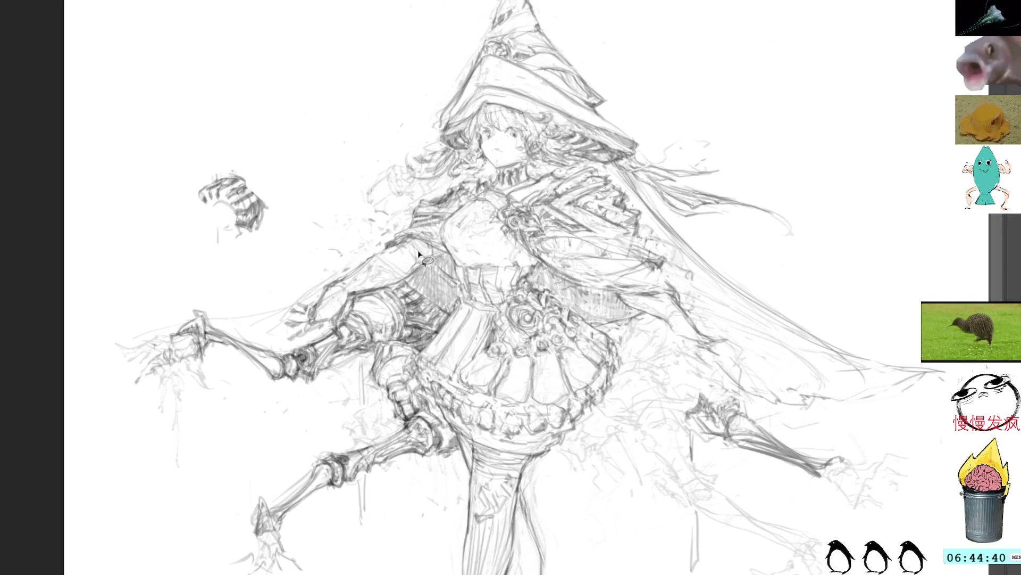
pyautogui.moveTo(410, 344)
pyautogui.mouseDown()
pyautogui.moveTo(410, 315)
pyautogui.moveTo(339, 320)
pyautogui.moveTo(300, 340)
pyautogui.moveTo(273, 335)
pyautogui.moveTo(289, 387)
pyautogui.moveTo(350, 382)
pyautogui.moveTo(414, 341)
pyautogui.moveTo(416, 326)
pyautogui.mouseUp()
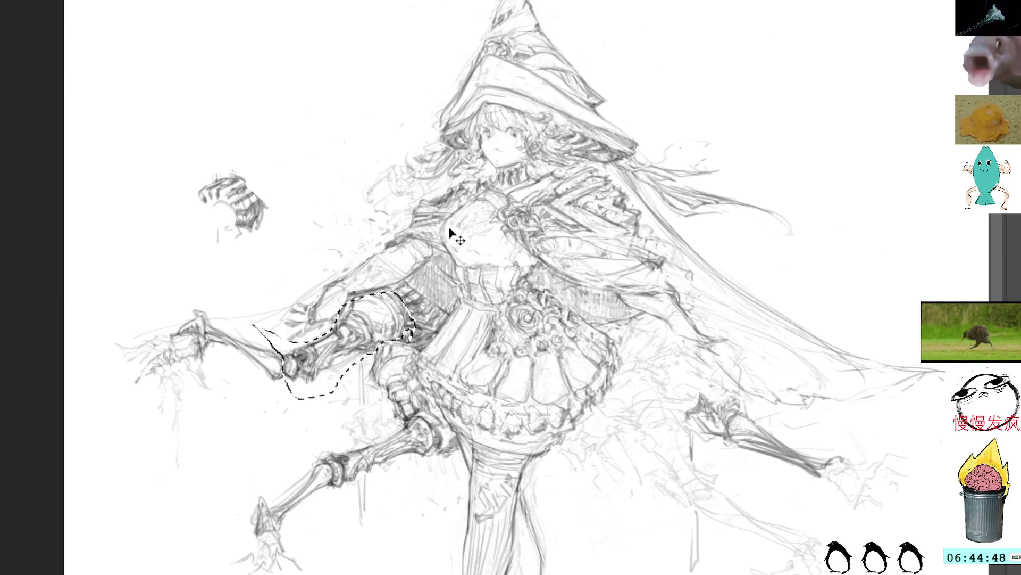
pyautogui.hotkey('ctrl', 'd')
# Step: Select and erase the lower-right mechanical limb
pyautogui.moveTo(657, 322)
pyautogui.mouseDown()
pyautogui.moveTo(382, 306)
pyautogui.moveTo(430, 311)
pyautogui.mouseUp()
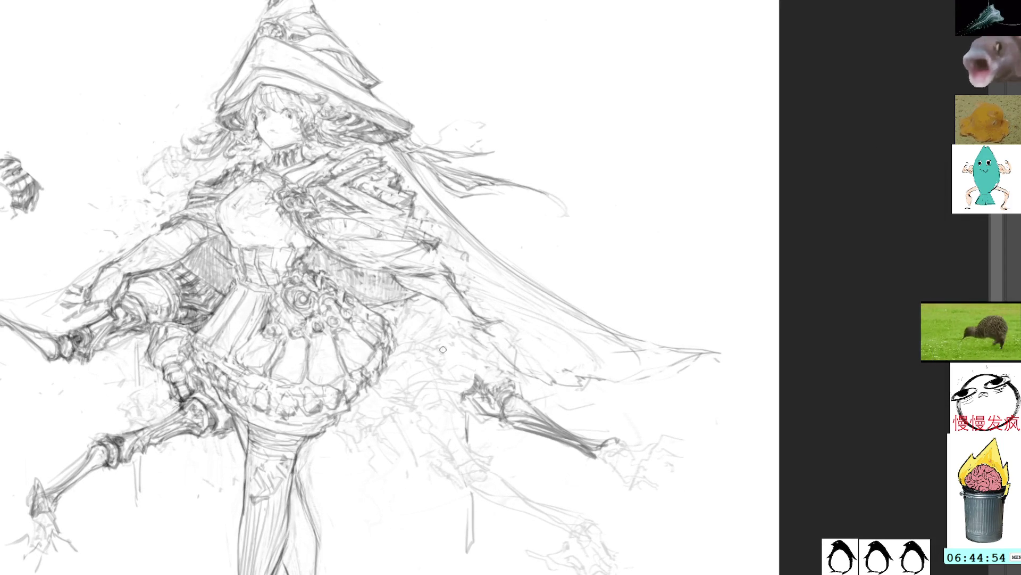
pyautogui.moveTo(494, 355)
pyautogui.mouseDown()
pyautogui.moveTo(445, 362)
pyautogui.moveTo(592, 410)
pyautogui.mouseUp()
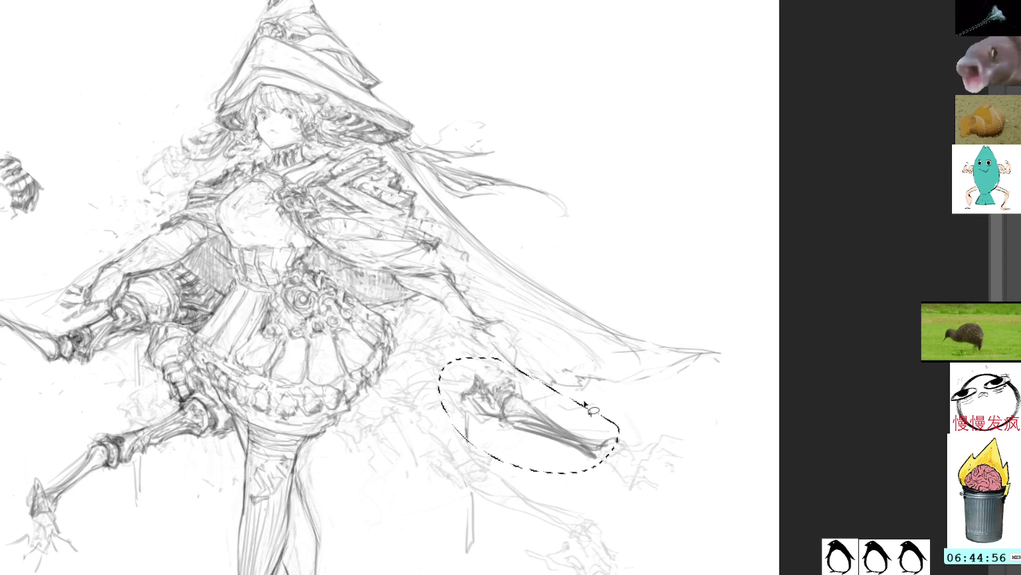
pyautogui.press('Delete')
pyautogui.hotkey('ctrl', 'd')
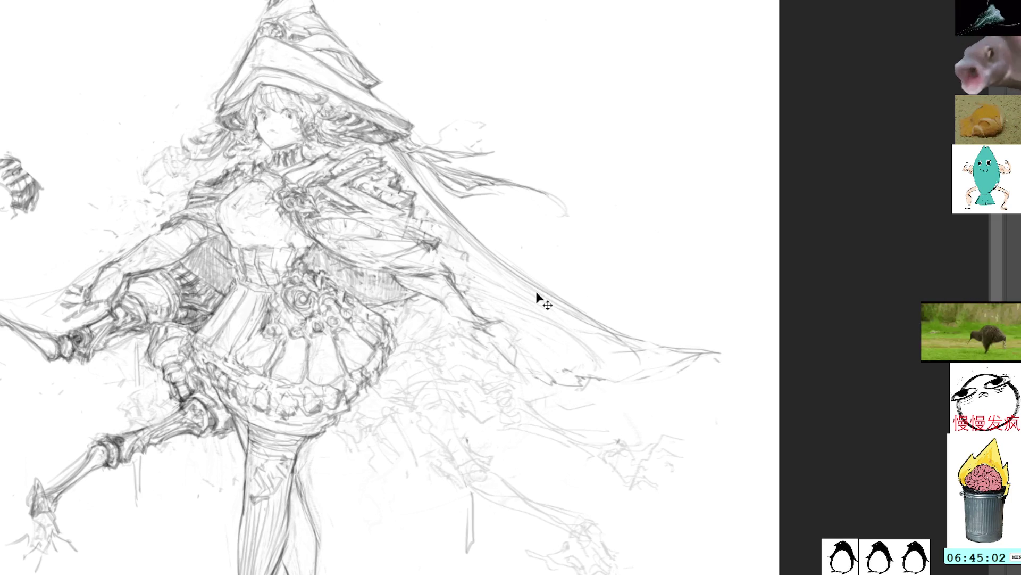
# Step: Paste the copied forearm, move it to the right side and tilt it clockwise into place
pyautogui.hotkey('ctrl', 'v')
pyautogui.hotkey('ctrl', 't')
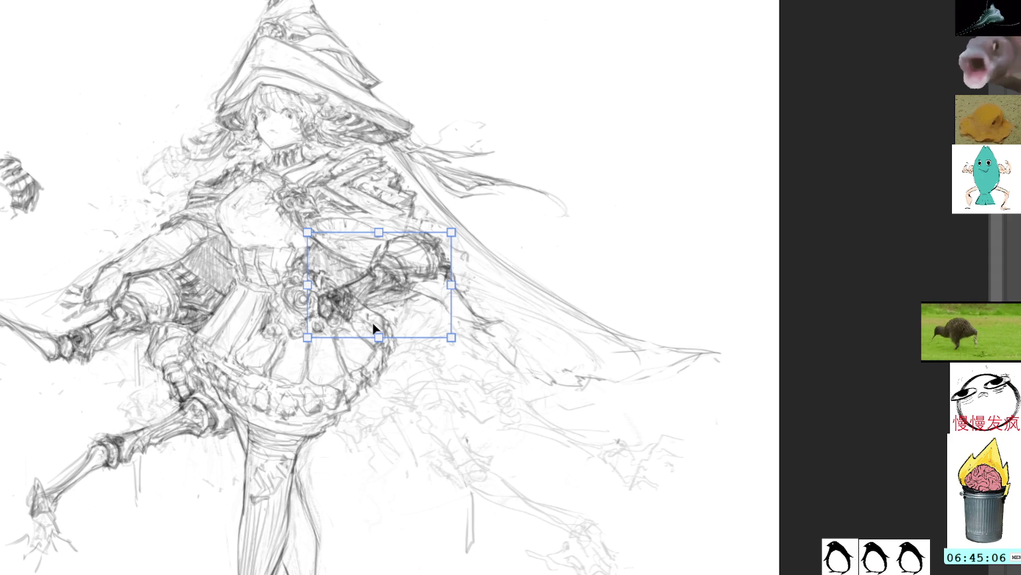
pyautogui.moveTo(430, 277)
pyautogui.mouseDown()
pyautogui.moveTo(419, 286)
pyautogui.moveTo(514, 377)
pyautogui.moveTo(555, 391)
pyautogui.moveTo(486, 299)
pyautogui.moveTo(503, 374)
pyautogui.moveTo(519, 379)
pyautogui.moveTo(466, 383)
pyautogui.mouseUp()
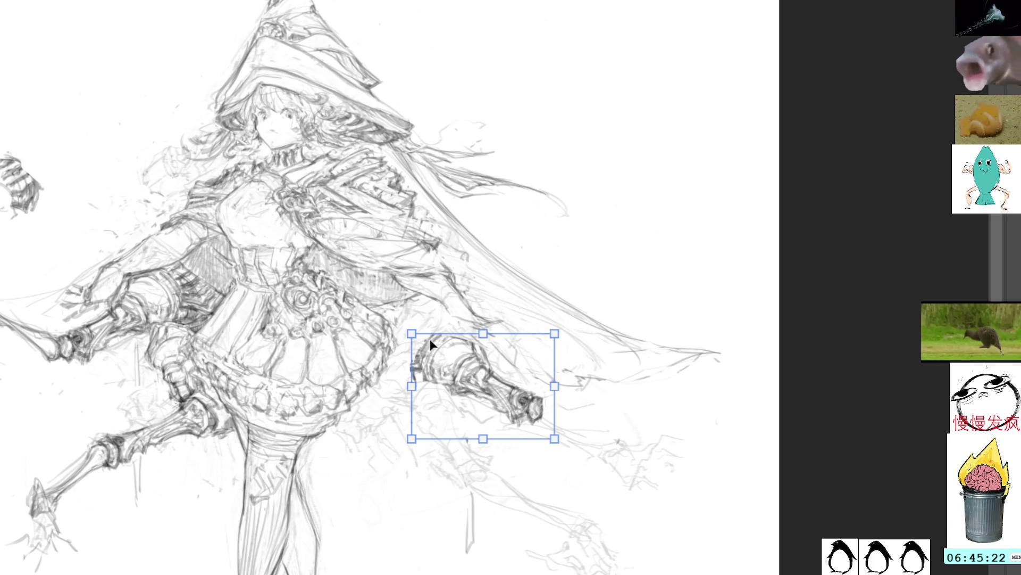
pyautogui.moveTo(414, 362)
pyautogui.mouseDown()
pyautogui.moveTo(486, 360)
pyautogui.moveTo(492, 401)
pyautogui.moveTo(493, 386)
pyautogui.mouseUp()
pyautogui.press('Return')
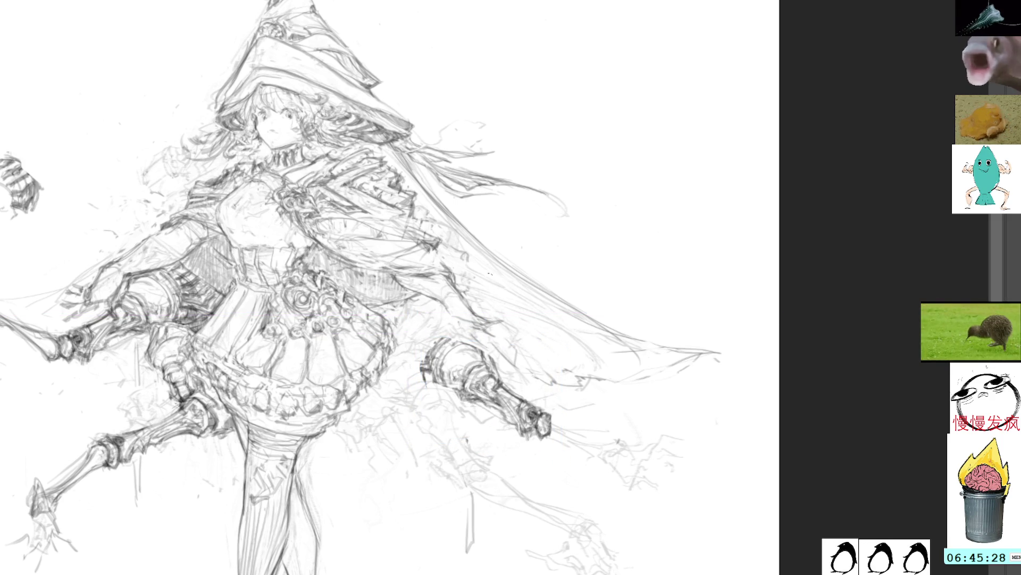